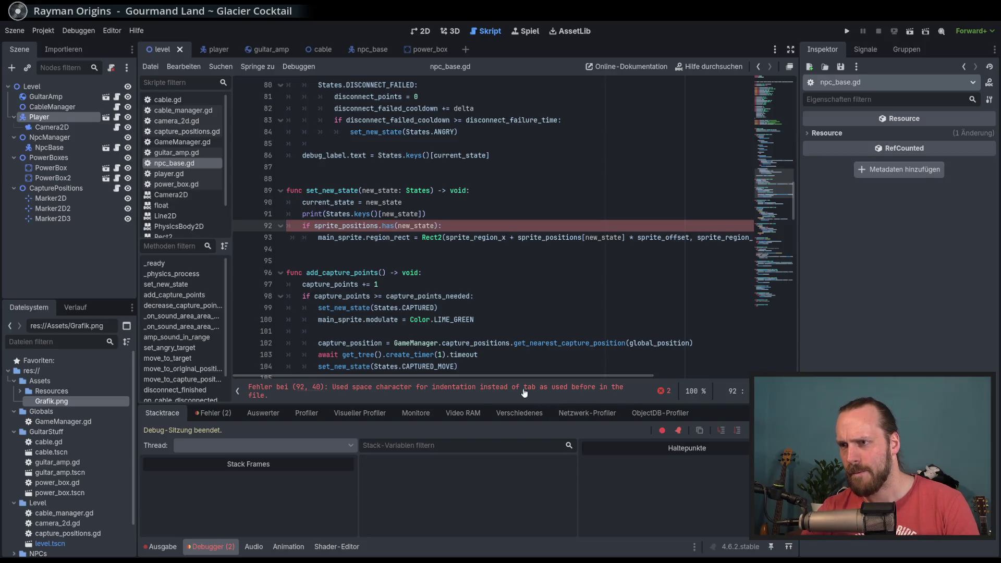
Jump to the reported indentation error on lines 92–93 of npc_base.gd.
left_click(319, 236)
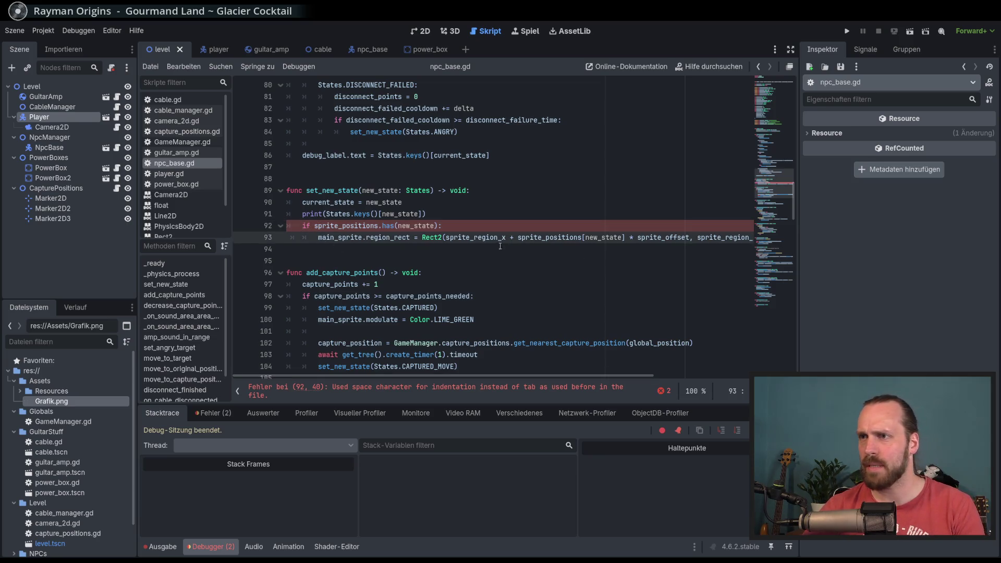
scroll(462, 158, "up", 20)
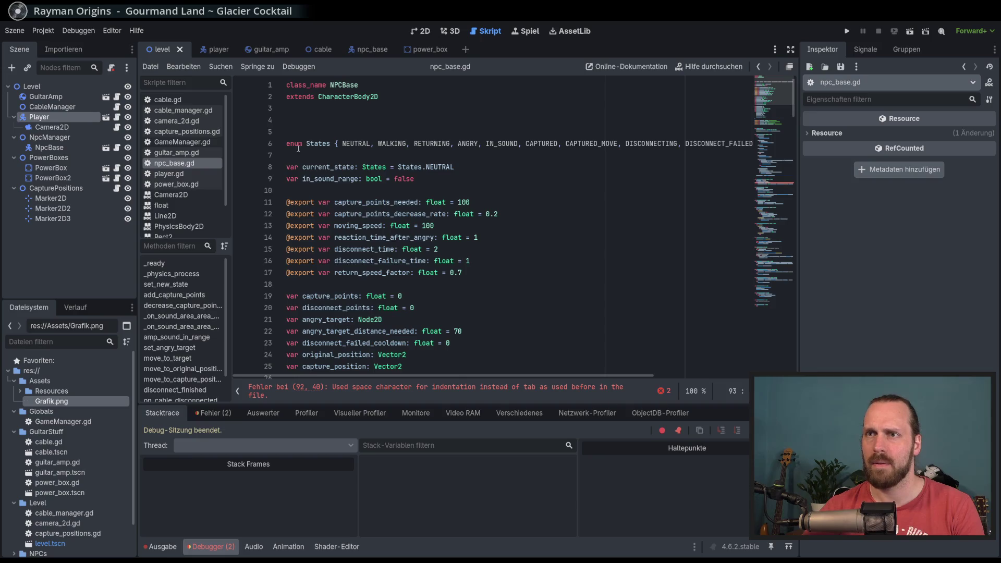
scroll(299, 148, "down", 9)
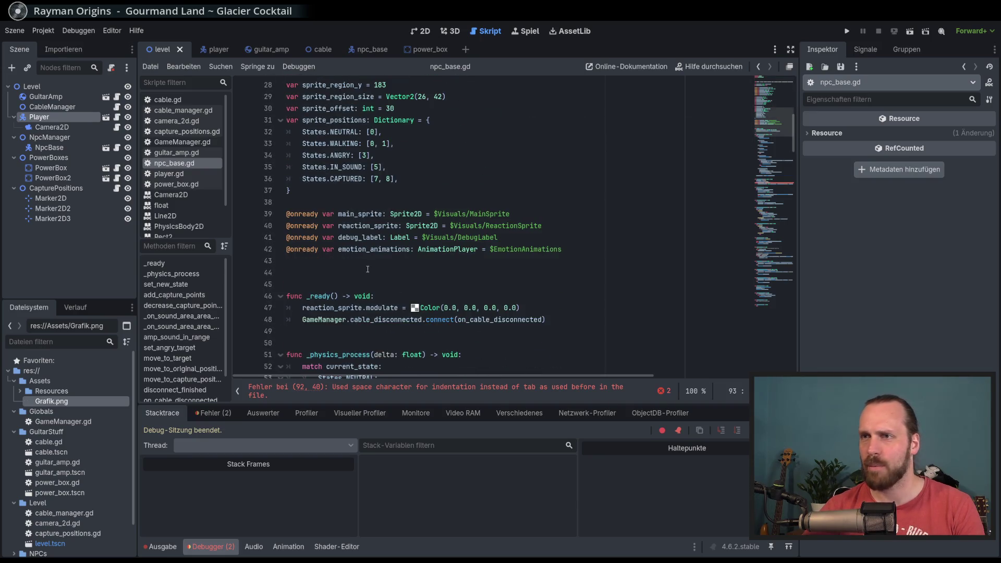
left_click(494, 397)
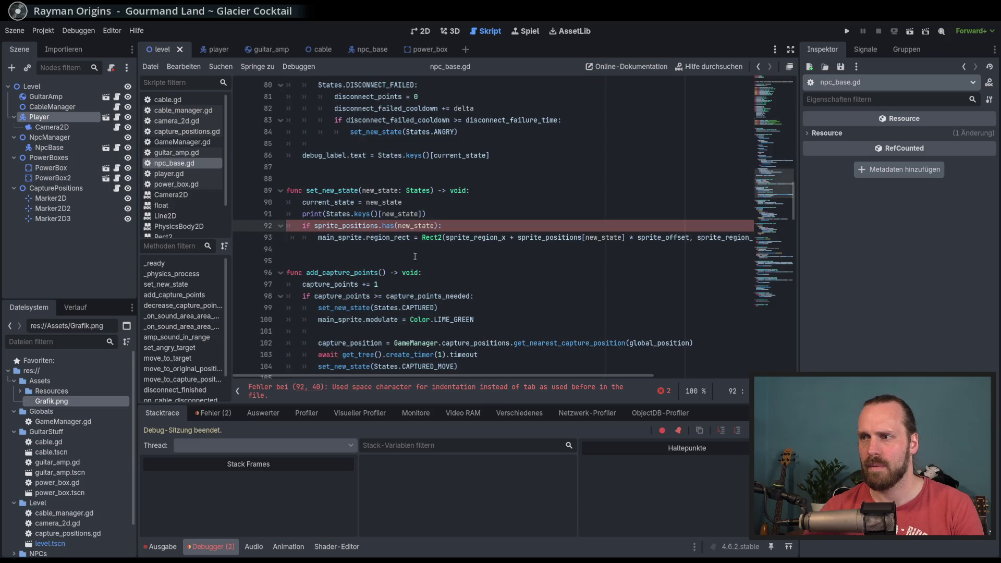
left_click(43, 30)
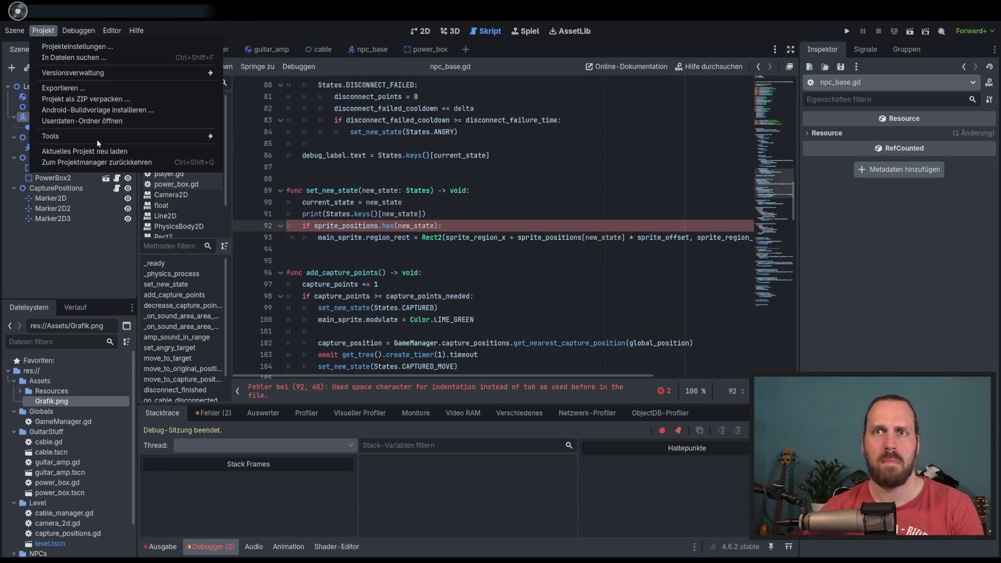
left_click(109, 139)
Fix line 92's indentation with a tab, keeping line 93 unchanged, and save npc_base.gd.
left_click(584, 237)
key("BackSpace")
type("(")
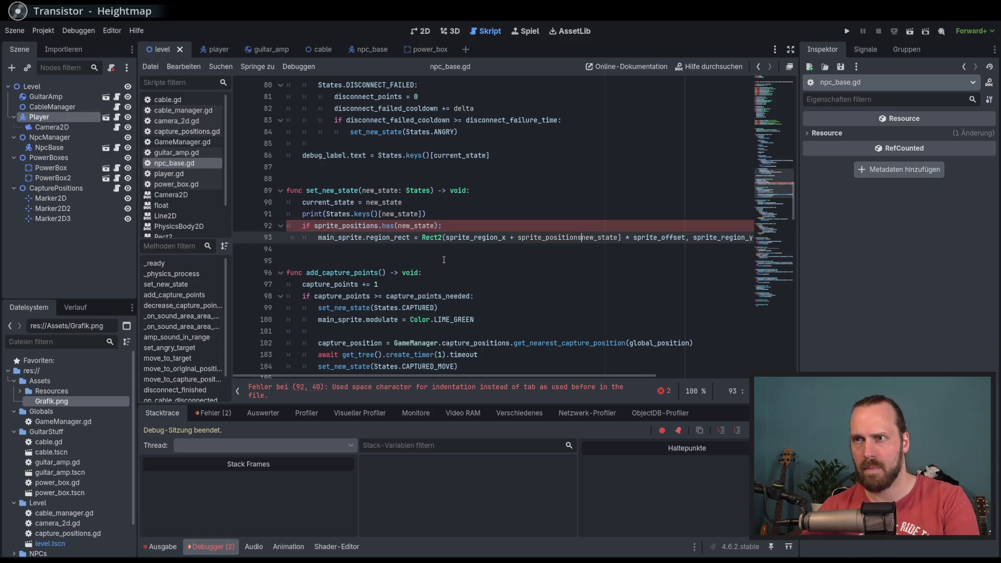
key("BackSpace")
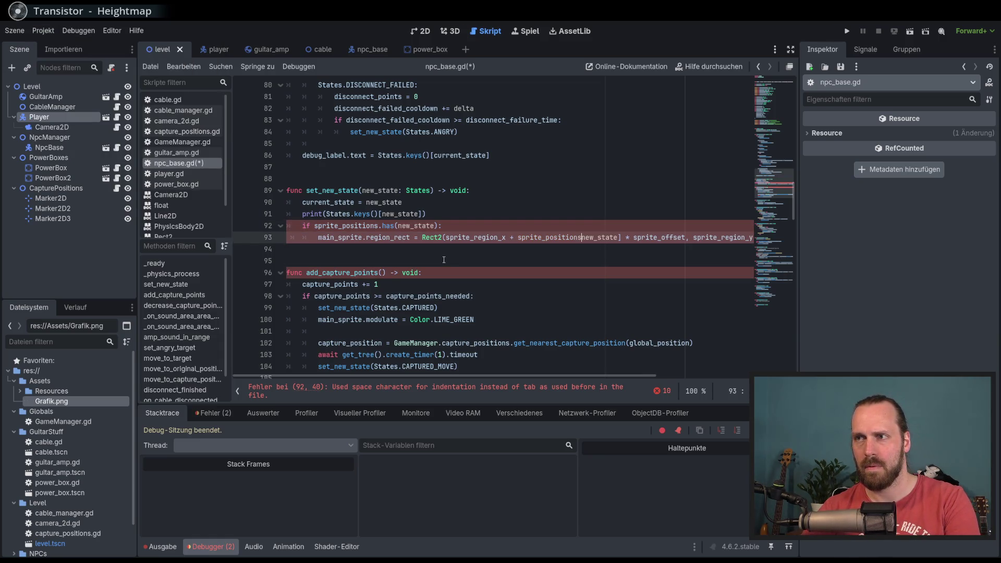
type("[")
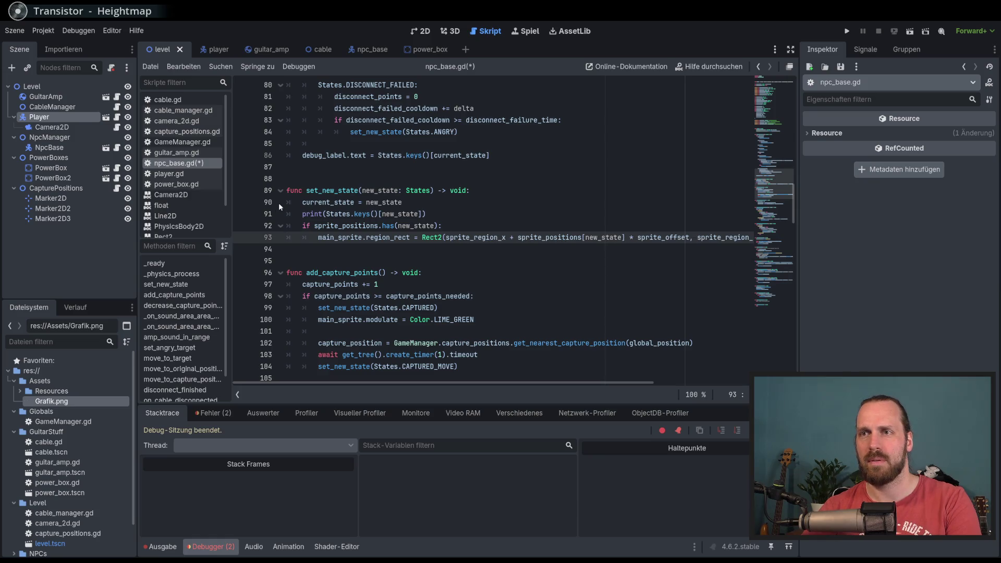
left_click(291, 225)
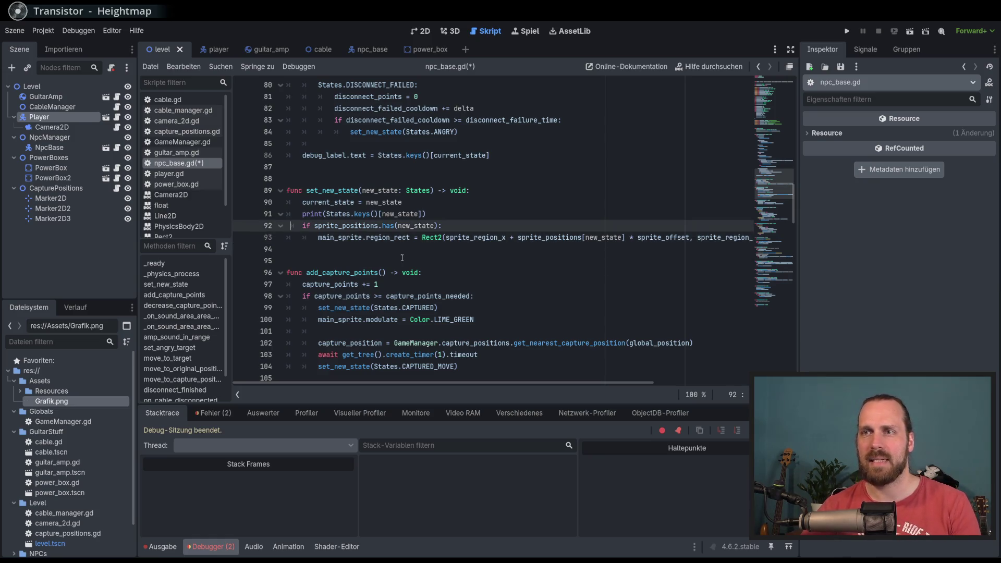
key("ctrl+s")
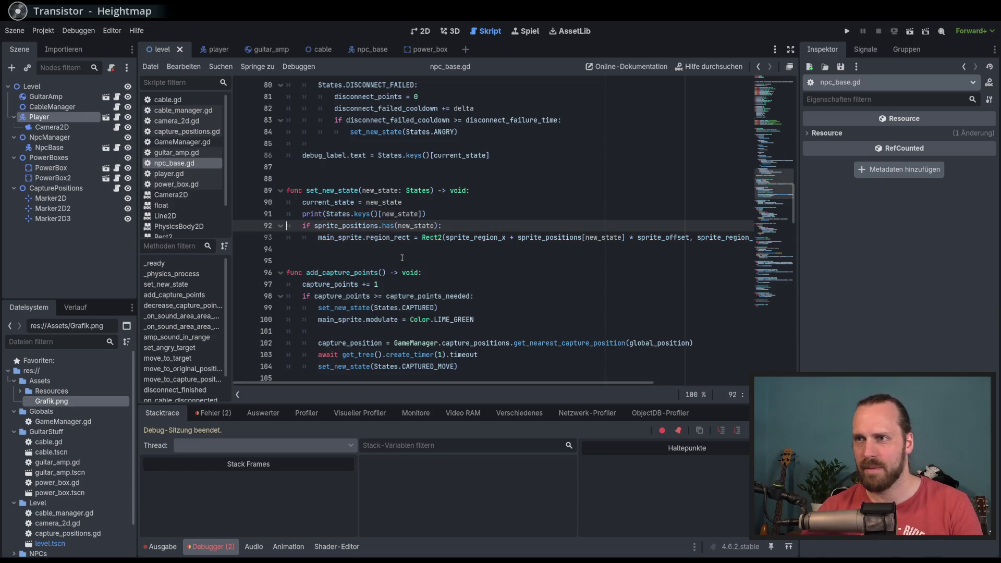
Review line 93 and the sound area handling code in npc_base.gd.
key("End")
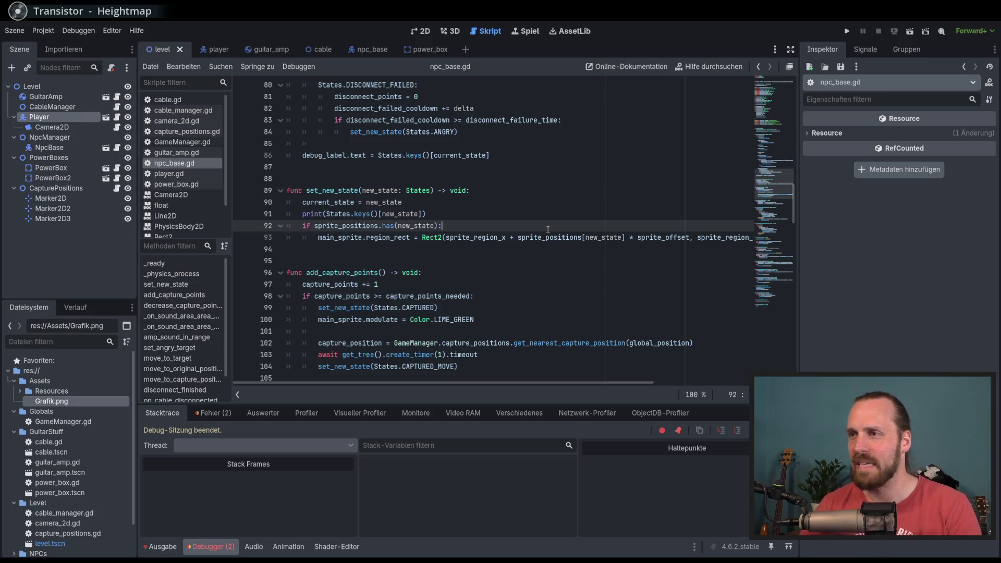
left_click(630, 238)
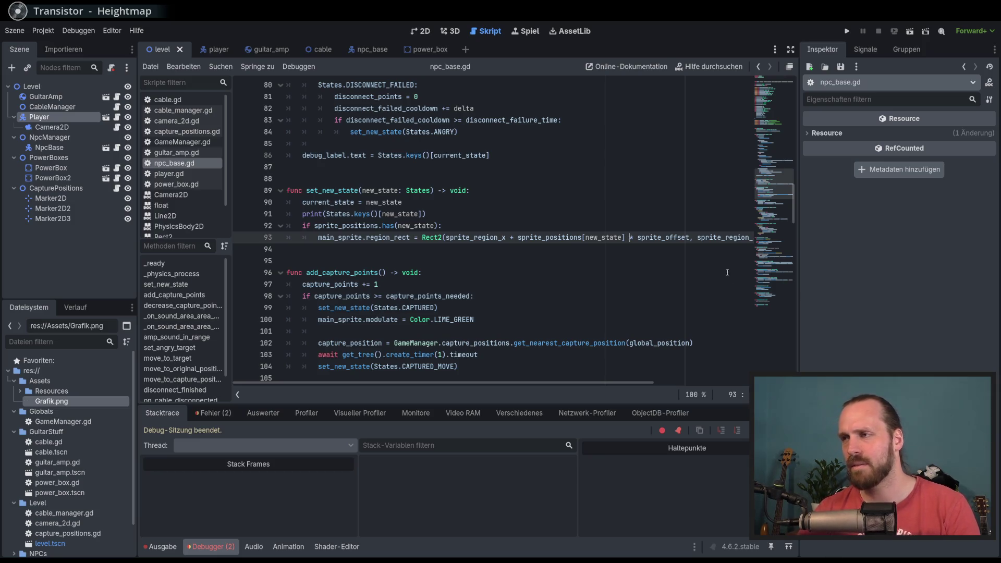
left_click(771, 102)
left_click(775, 214)
left_click_drag(775, 215, 777, 252)
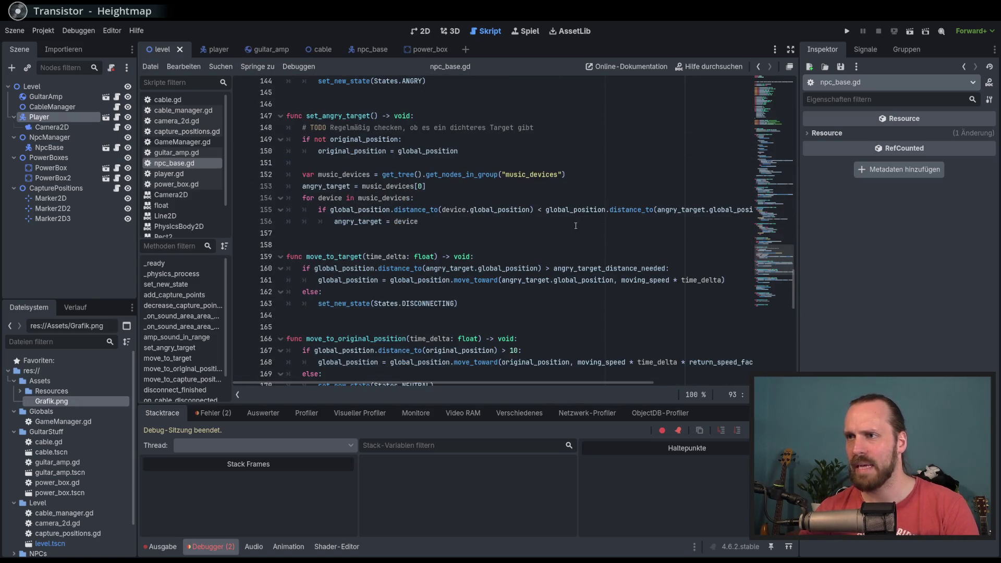
scroll(589, 247, "up", 10)
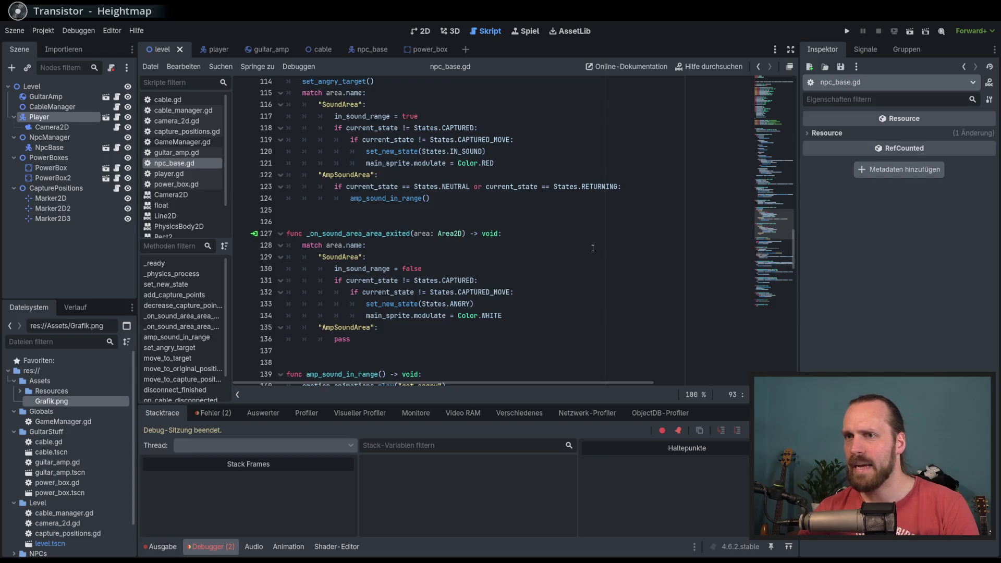
scroll(593, 248, "up", 11)
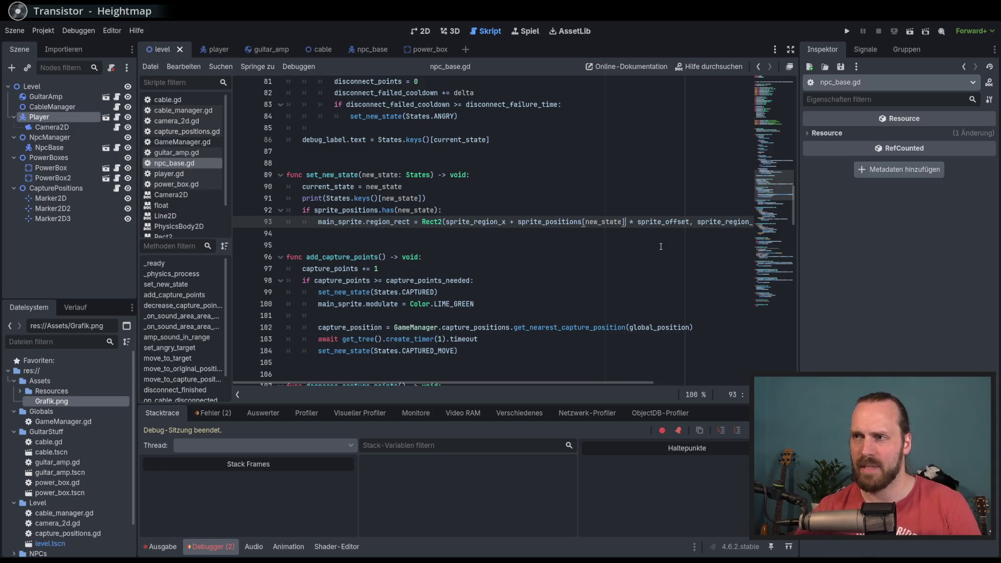
Change line 93 to sprite_positions[new_state][0] and run the project with F5.
type("[0")
key("End")
key("Home")
key("Home")
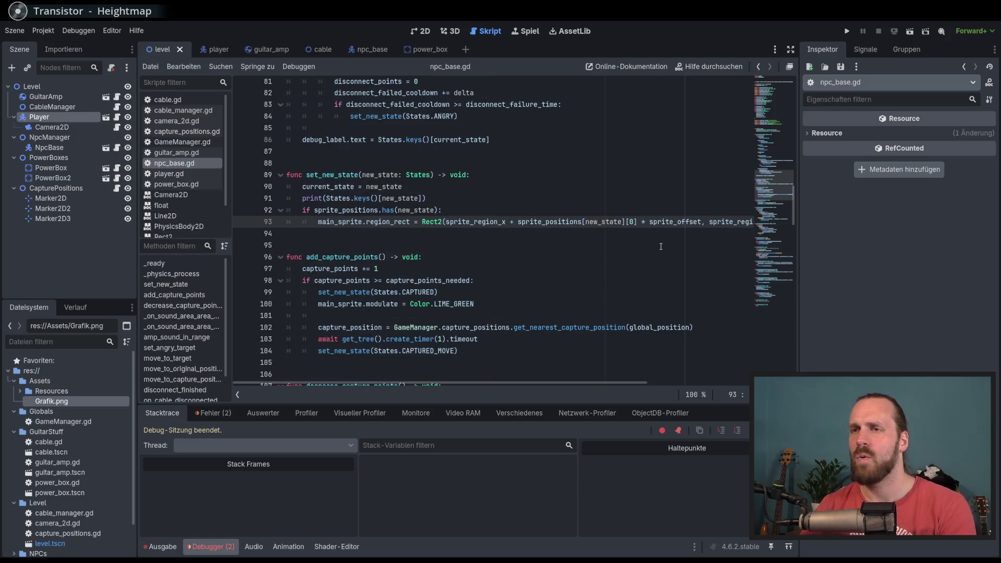
scroll(522, 208, "up", 4)
scroll(573, 251, "down", 7)
scroll(612, 266, "up", 4)
key("F5")
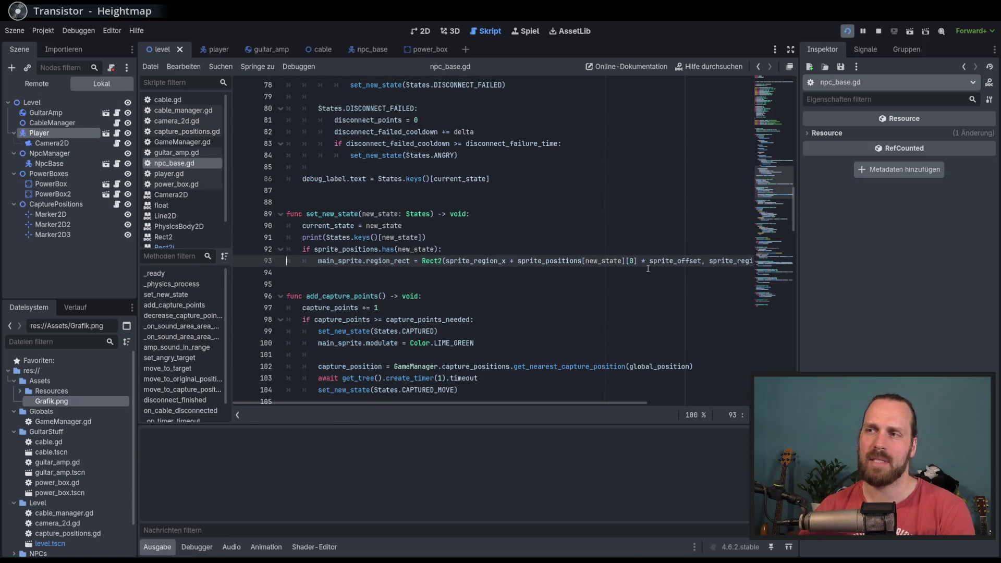
Capture the NPC, lead it back to the amp, and walk toward the other power box.
key("Down")
key("Left")
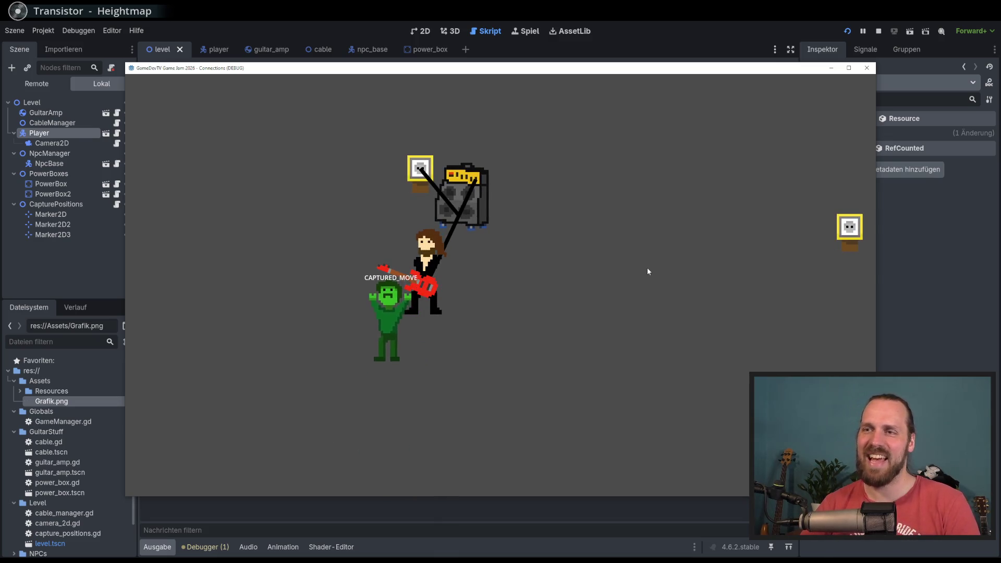
key("Right")
key("Up")
key("Left")
key("Down")
key("Up")
key("Right")
key("Down")
key("Right")
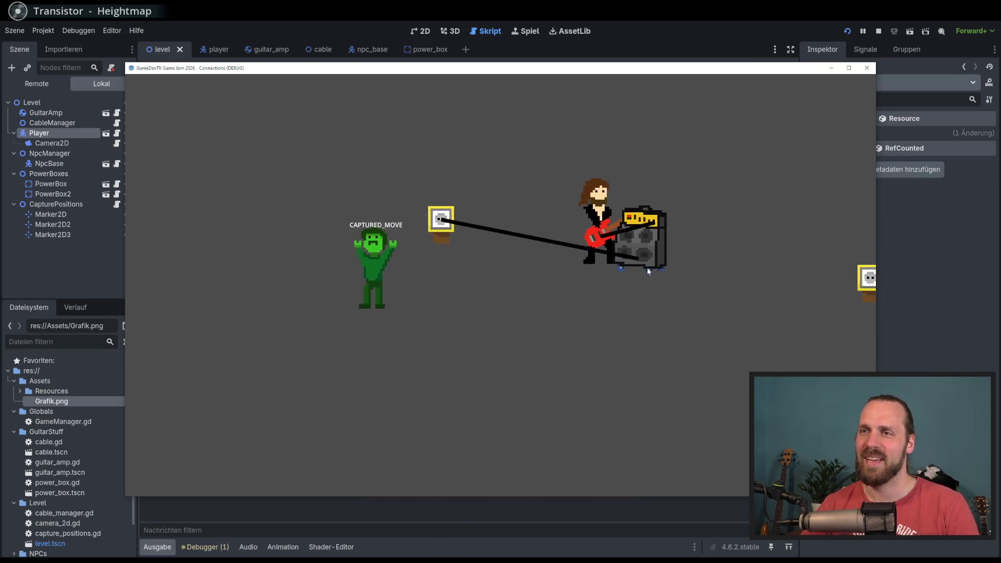
Restart the level, anger the NPC, then recapture it near the amp.
key("F5")
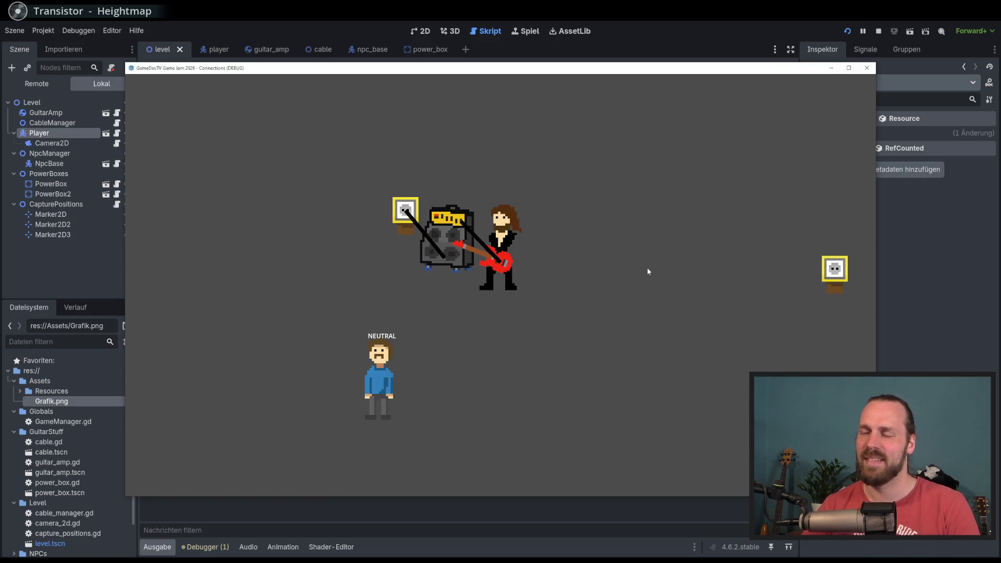
key("Left")
key("Down")
key("Up")
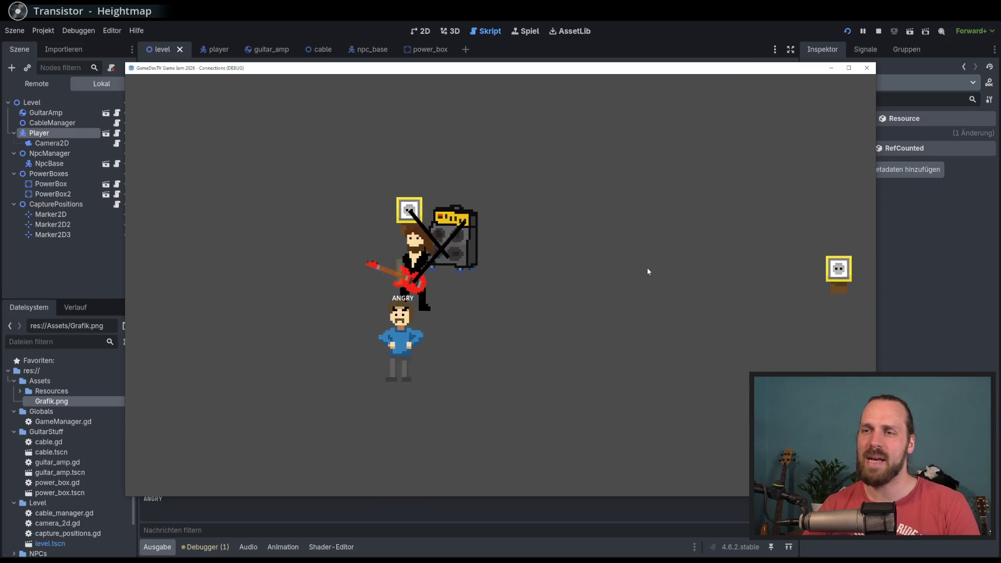
key("Right")
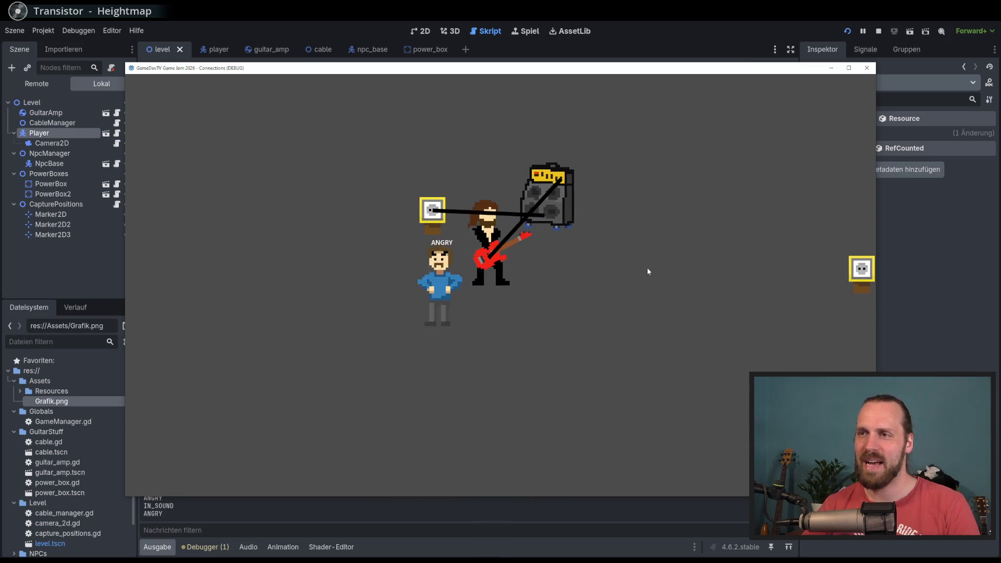
key("Up")
key("Right")
key("Down")
key("Left")
key("Up")
Haul the amp and cable toward the left power box, then stop the game with F8.
key("Right")
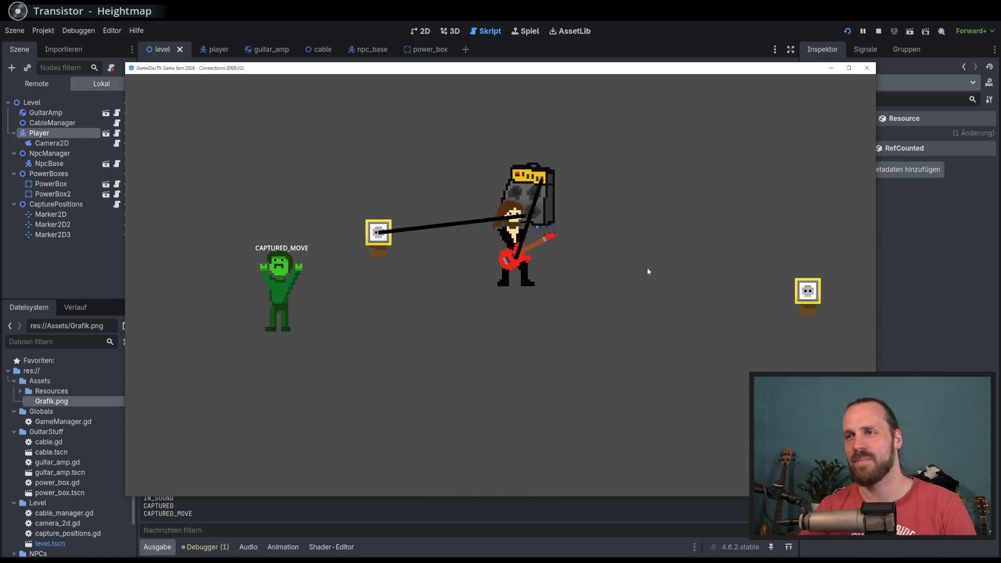
key("Left")
key("Up")
key("Down")
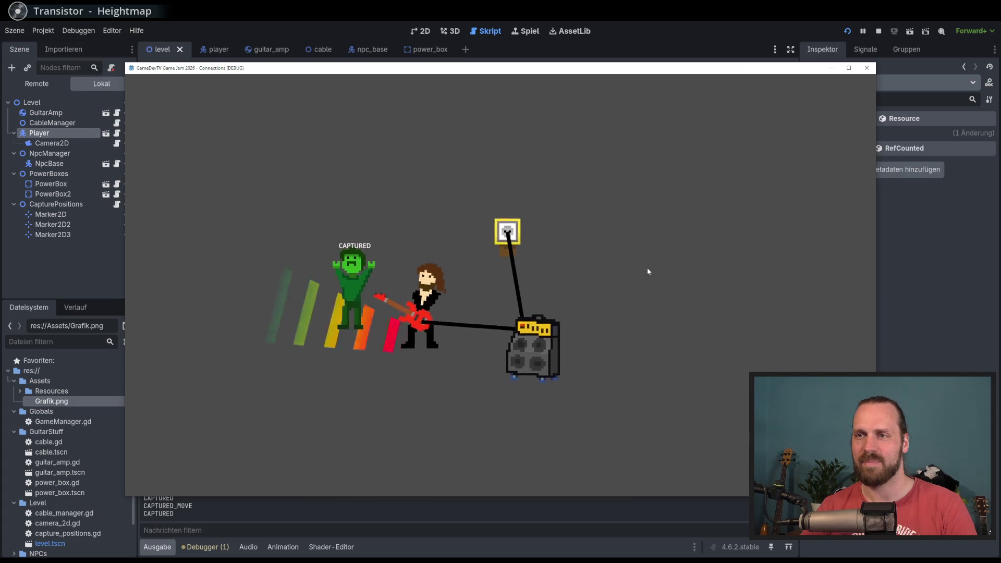
key("Down")
key("Right")
key("Up")
key("Left")
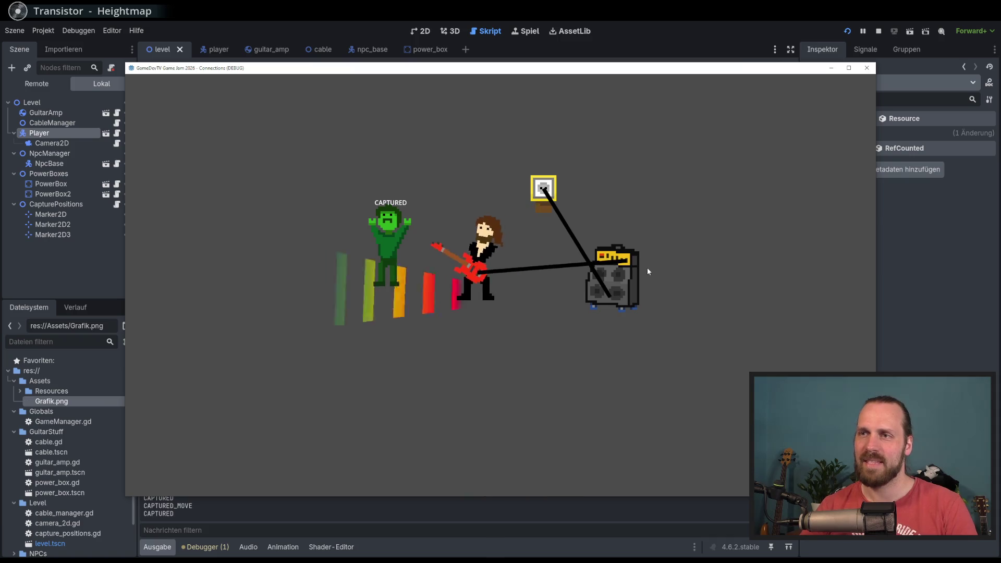
key("F8")
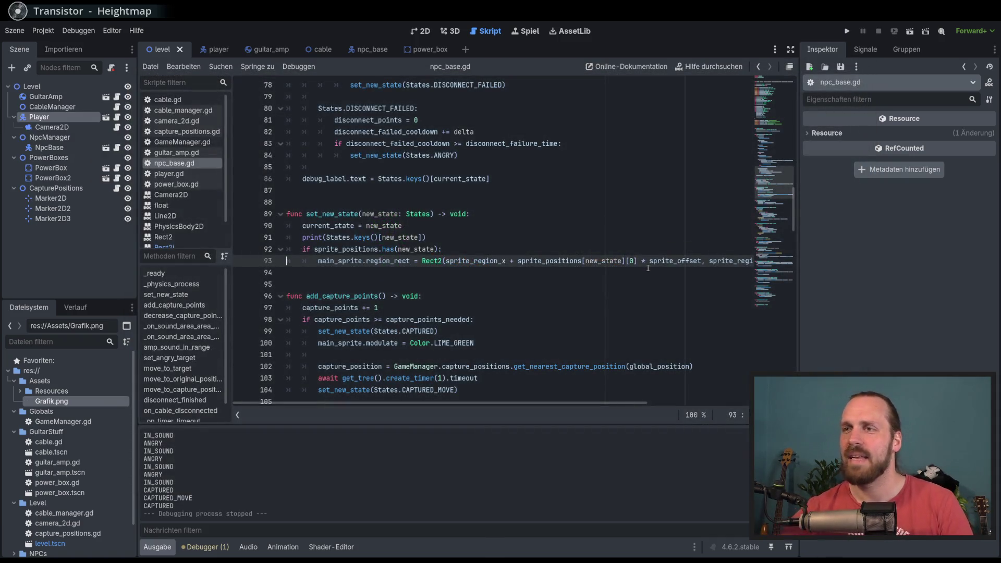
Search npc_base.gd for 'modula' and comment out the LIME_GREEN modulate line.
scroll(624, 253, "up", 4)
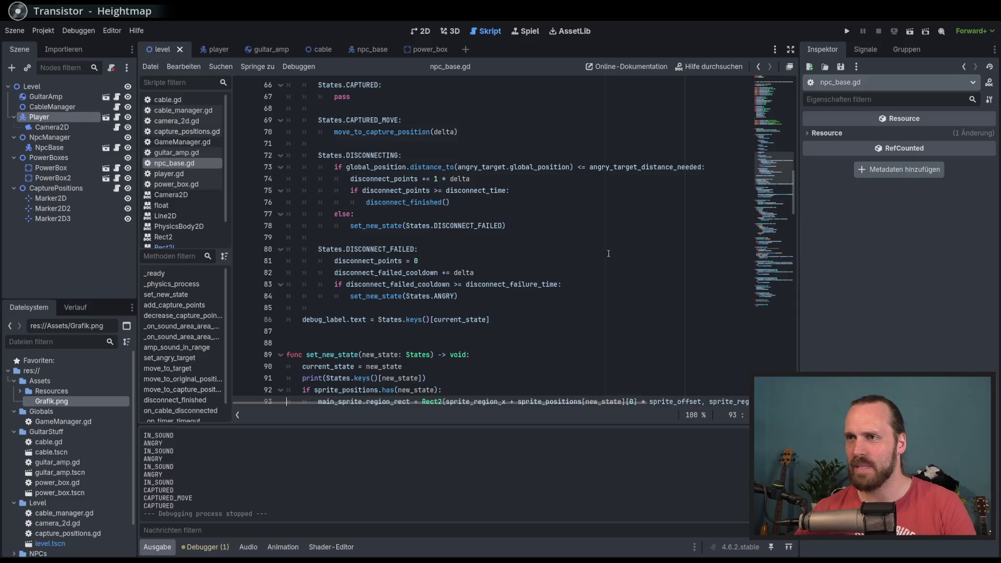
scroll(609, 254, "up", 6)
left_click(543, 224)
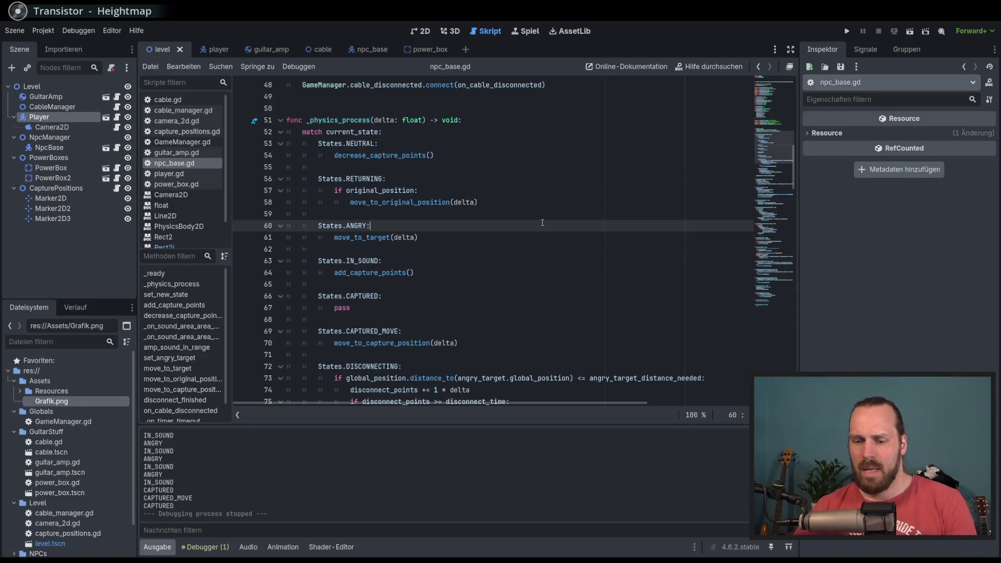
key("ctrl+f")
type("modula")
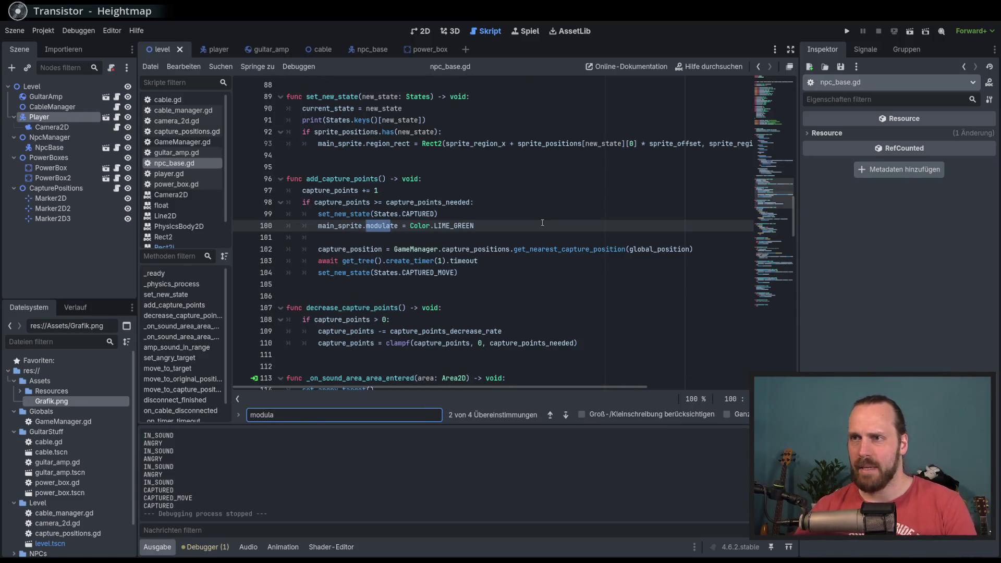
left_click(473, 225)
key("ctrl+k")
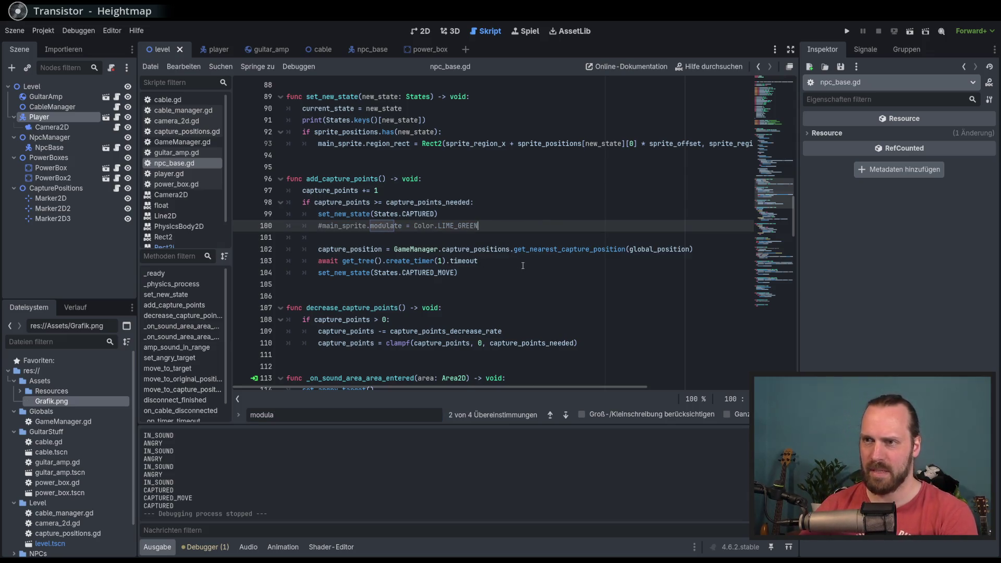
Comment out the RED and WHITE main_sprite.modulate lines.
left_click(566, 415)
left_click(461, 226)
mouse_move(461, 226)
key("ctrl+k")
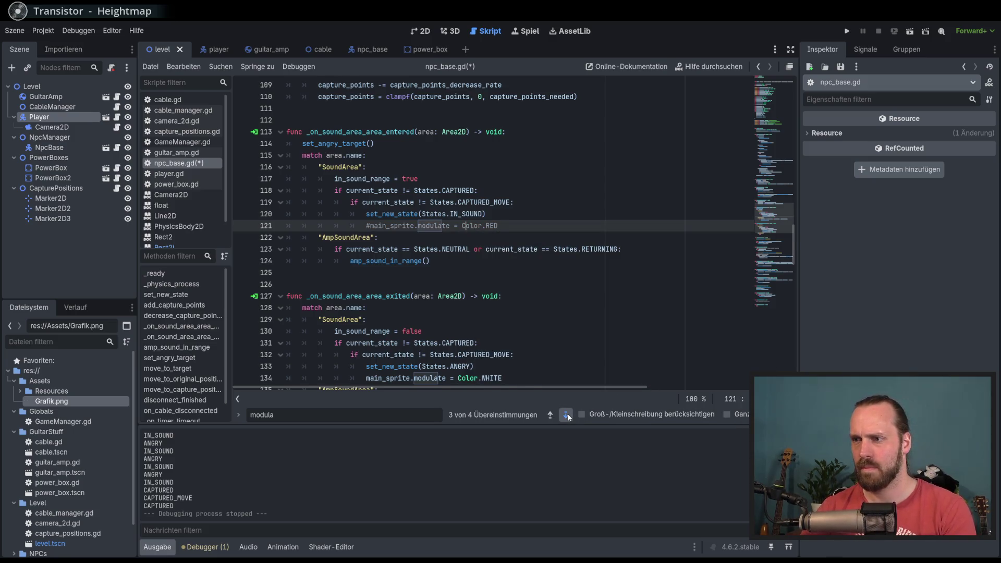
left_click(566, 415)
left_click(493, 225)
key("ctrl+k")
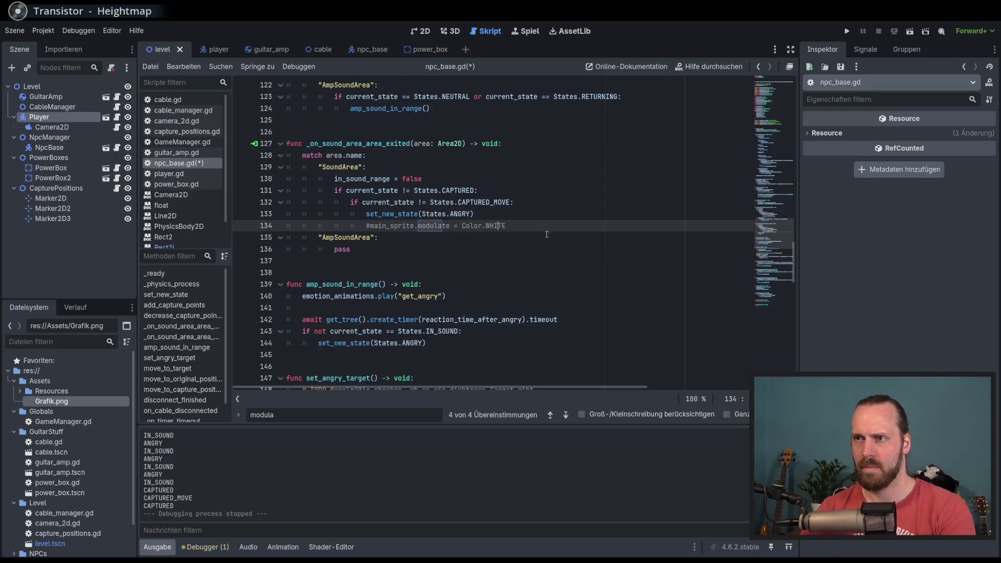
Save npc_base.gd and run the game with F5.
left_click(566, 416)
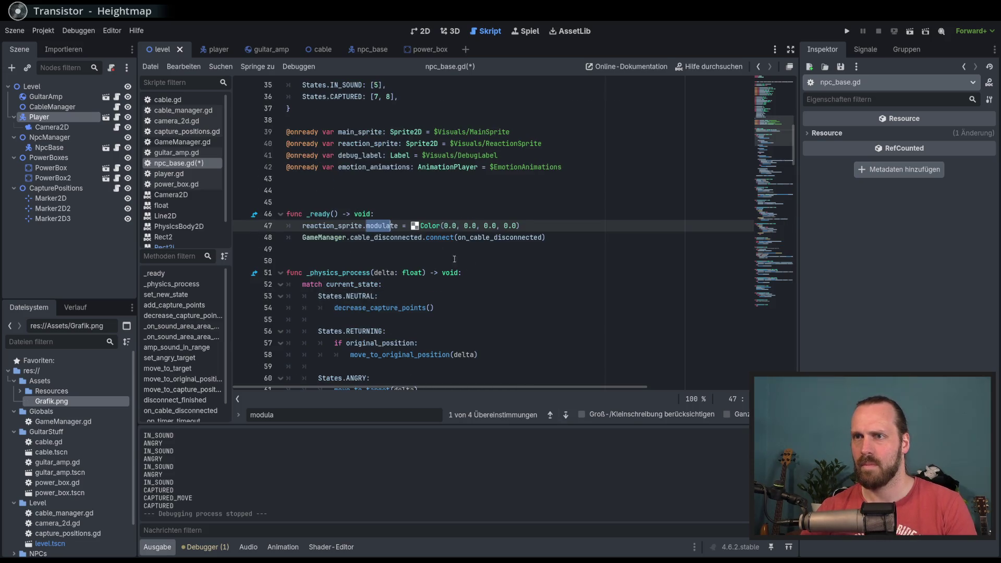
left_click(367, 225)
key("ctrl+s")
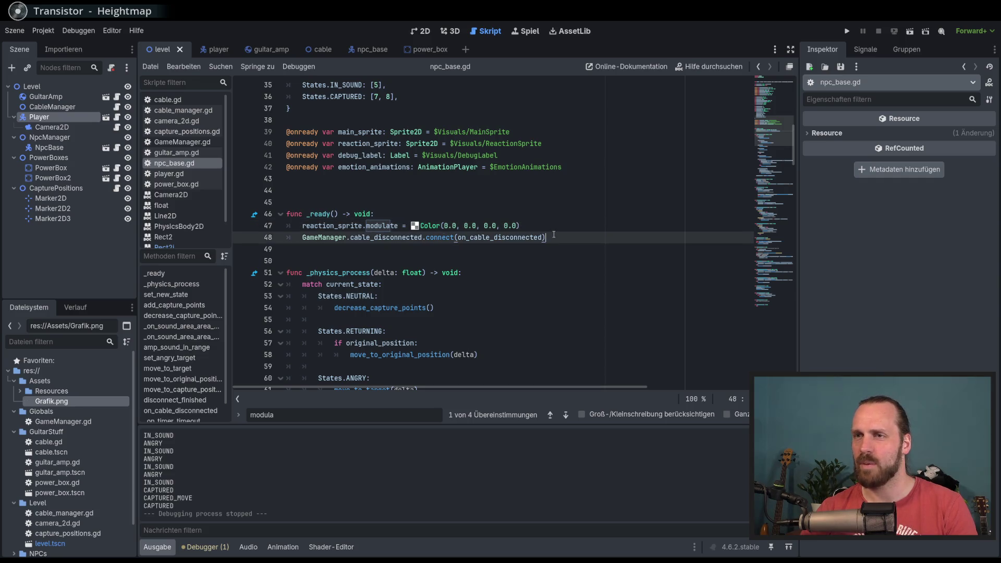
key("F5")
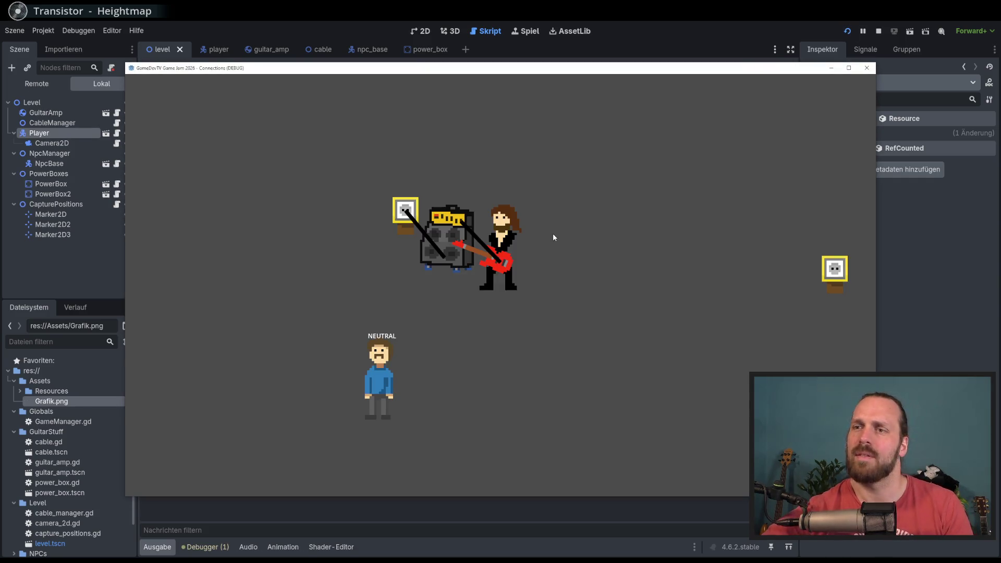
Capture the untinted NPC by walking down to it and back to the amp.
key("Left")
key("Down")
key("Up")
key("Right")
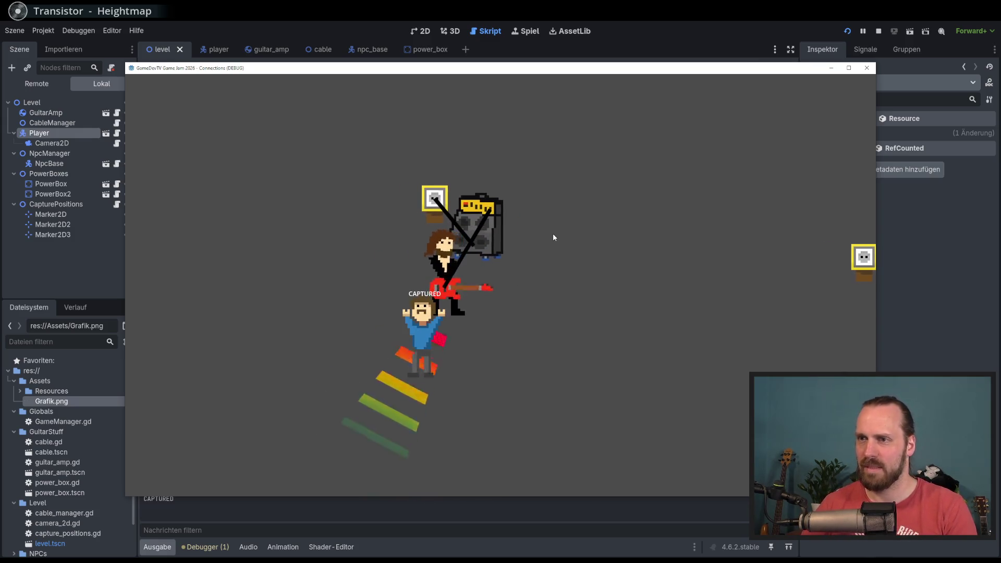
key("Left")
key("Left")
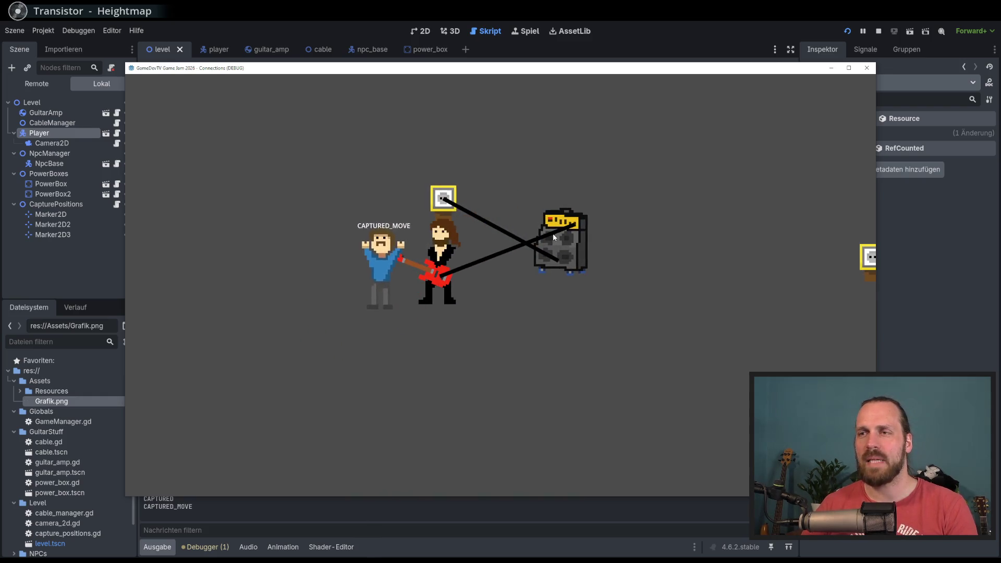
key("Right")
Walk the guitarist around the amp with the captured NPC following.
key("Left")
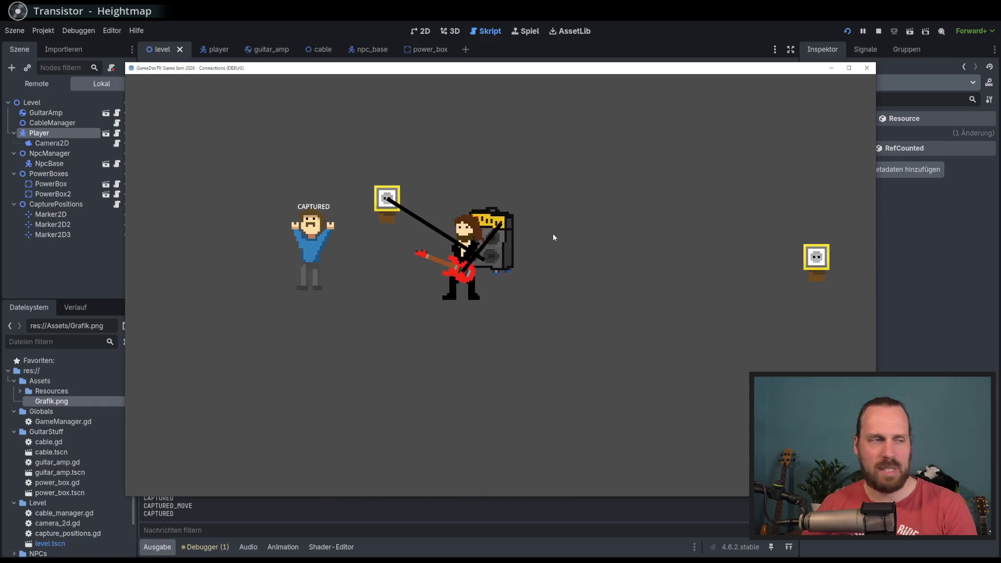
key("Right")
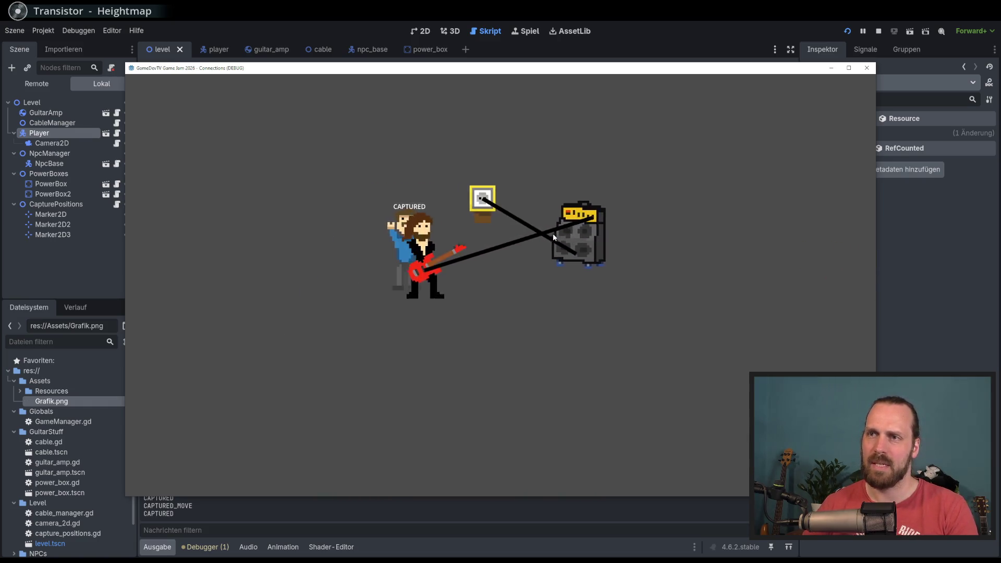
key("Up")
key("Left")
key("Down")
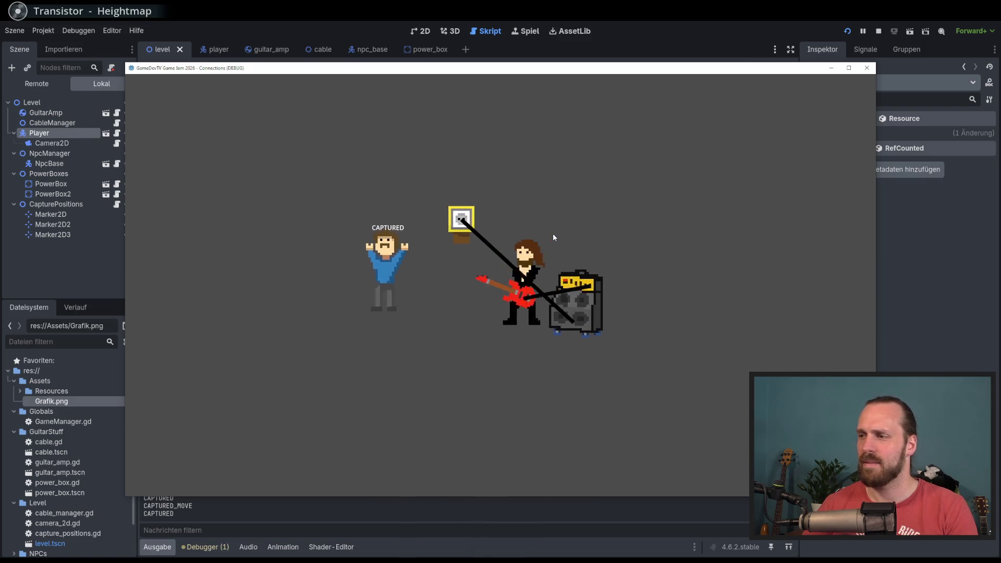
key("Up")
key("Right")
key("Up")
key("Left")
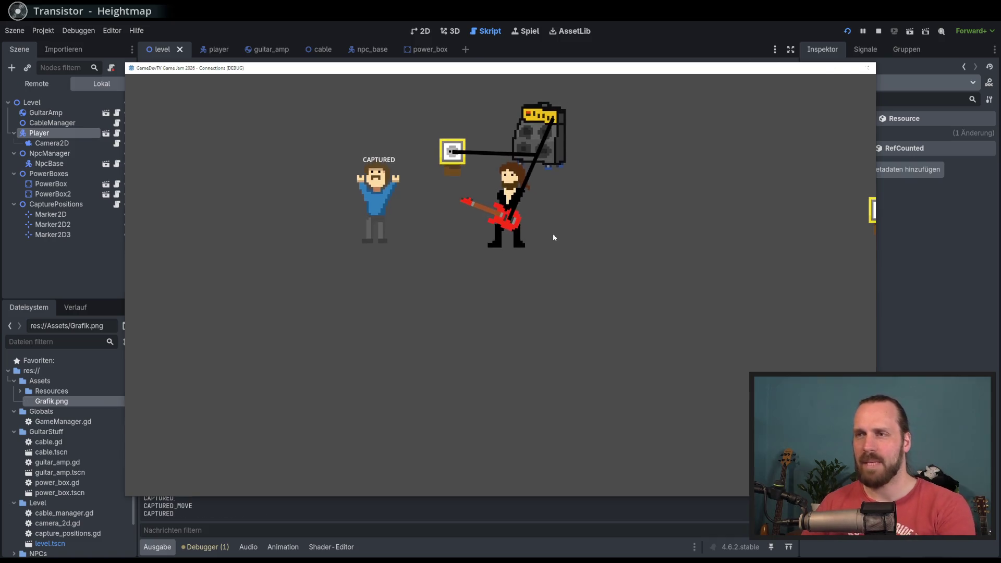
Restart, let the angry NPC unplug the cable and return, then stop the game.
key("F5")
key("Left")
key("Down")
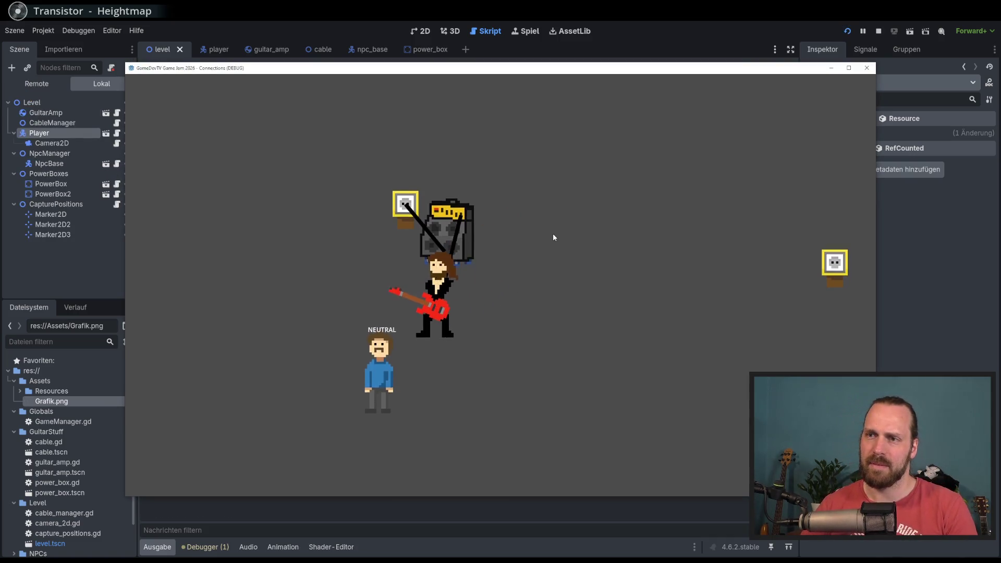
key("Right")
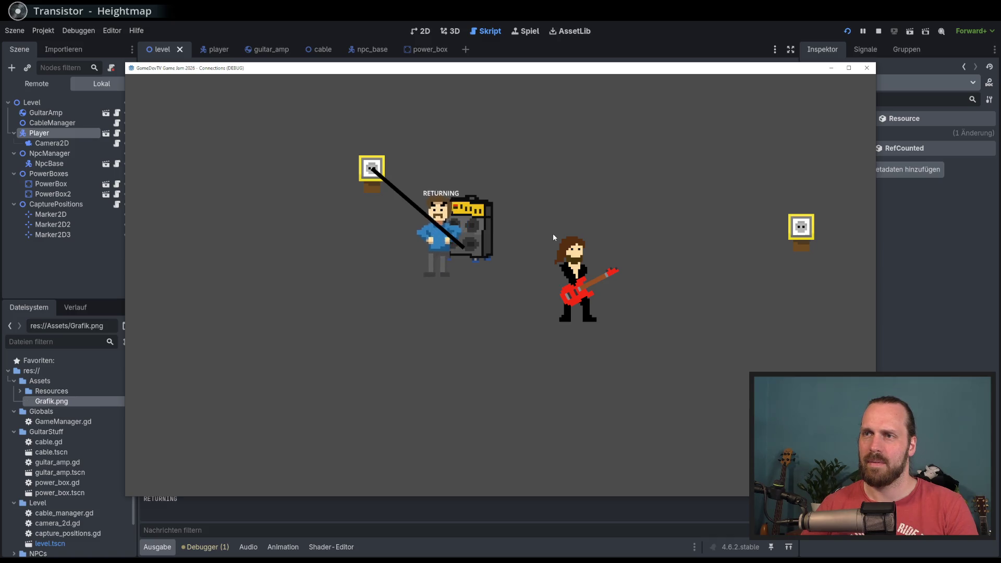
key("Left")
key("Up")
key("Left")
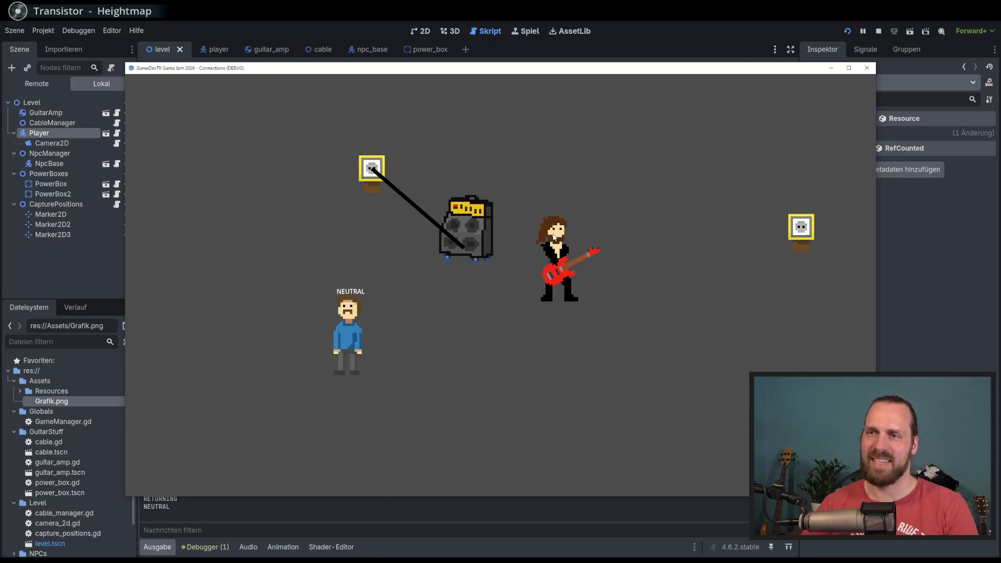
key("F8")
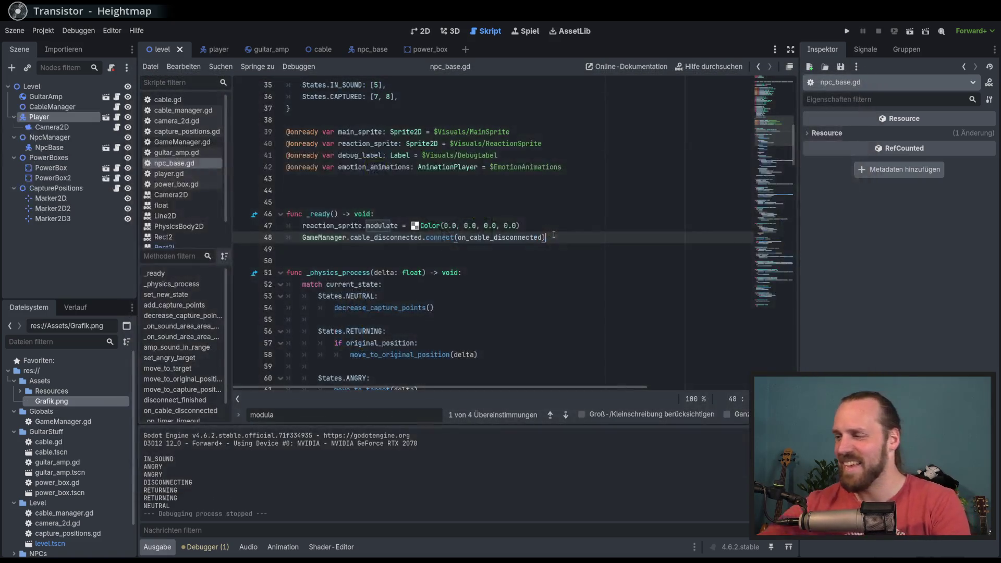
scroll(387, 178, "up", 10)
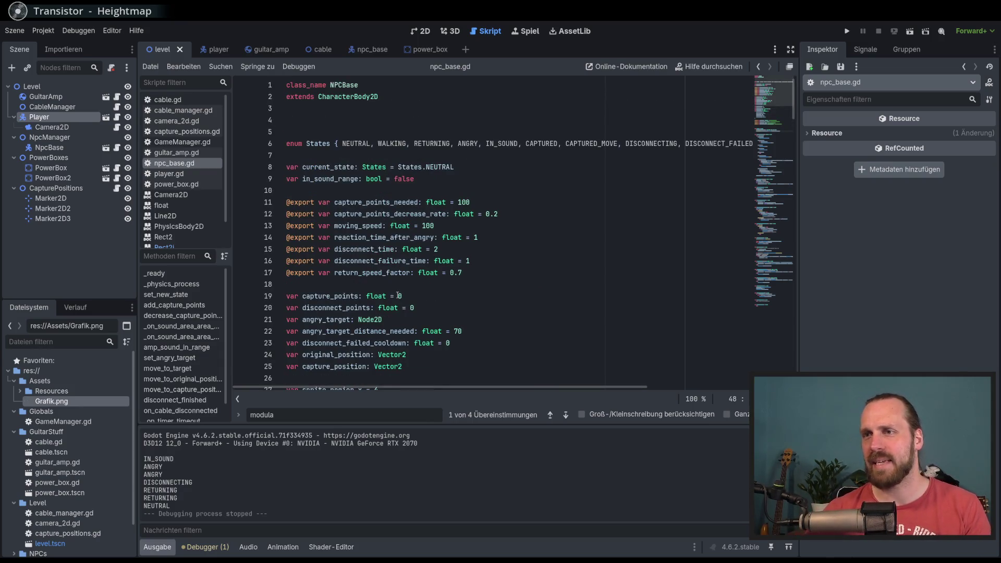
scroll(398, 295, "down", 5)
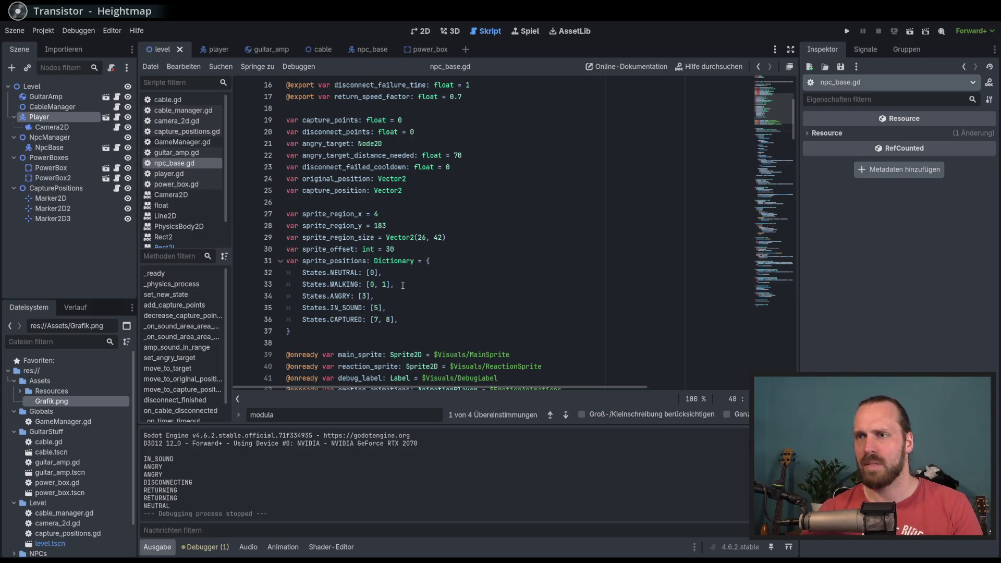
scroll(434, 290, "up", 5)
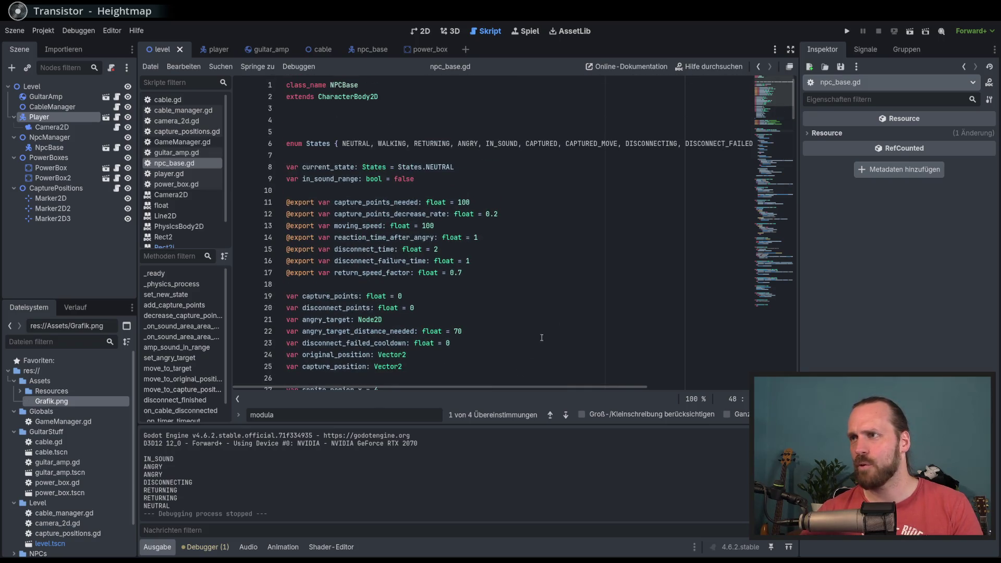
scroll(522, 341, "right", 3)
scroll(496, 347, "left", 3)
scroll(446, 360, "down", 4)
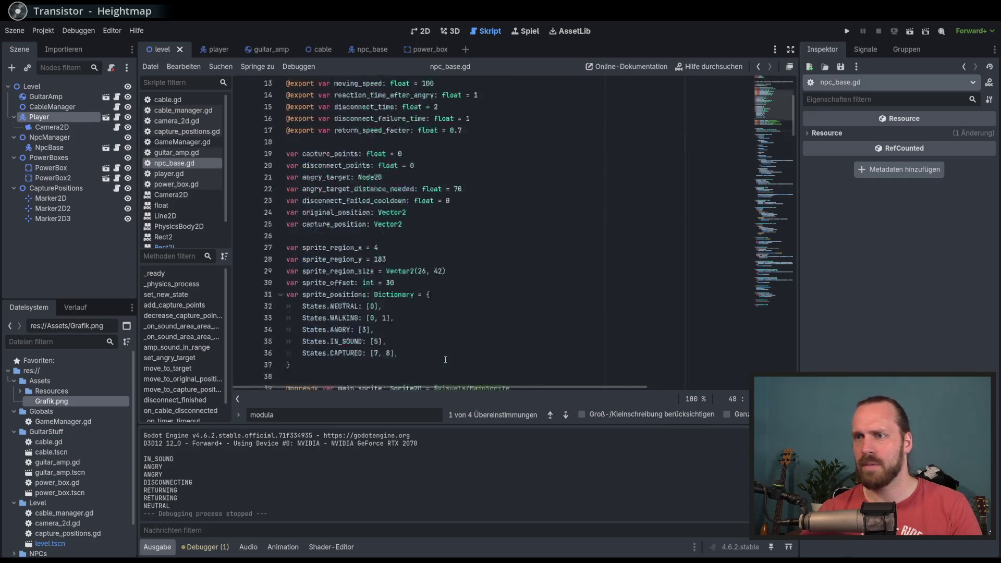
scroll(445, 360, "down", 6)
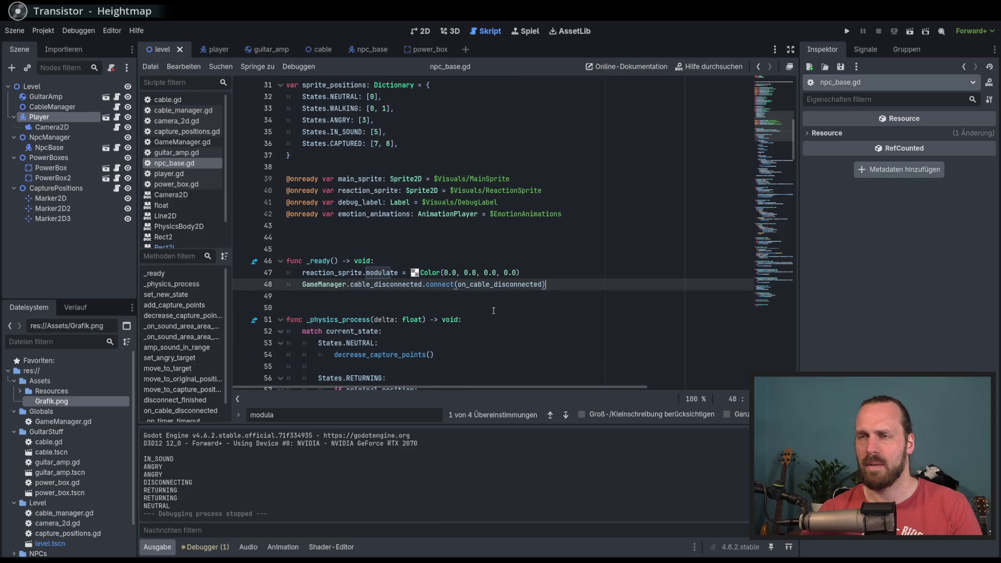
scroll(494, 310, "up", 2)
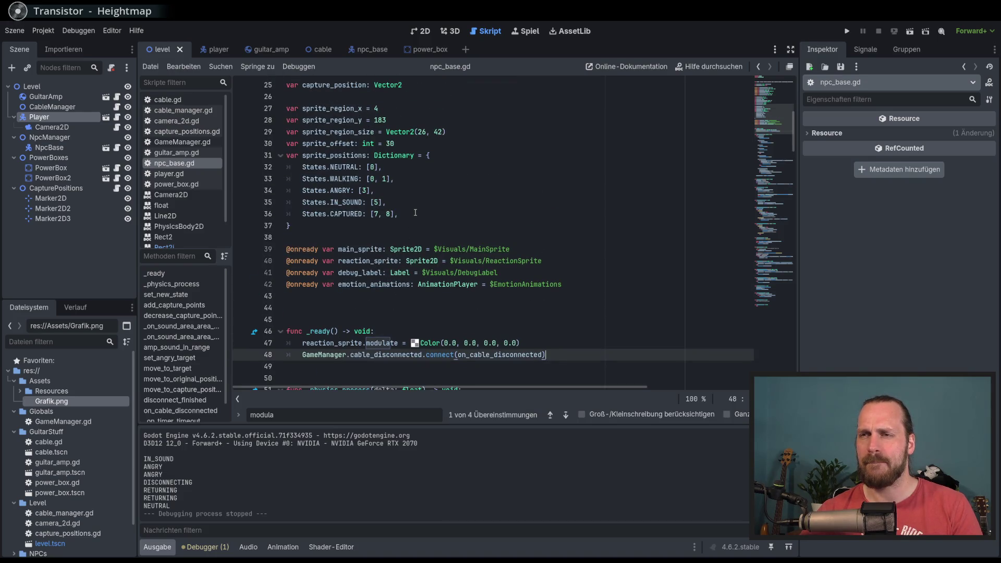
scroll(407, 202, "up", 8)
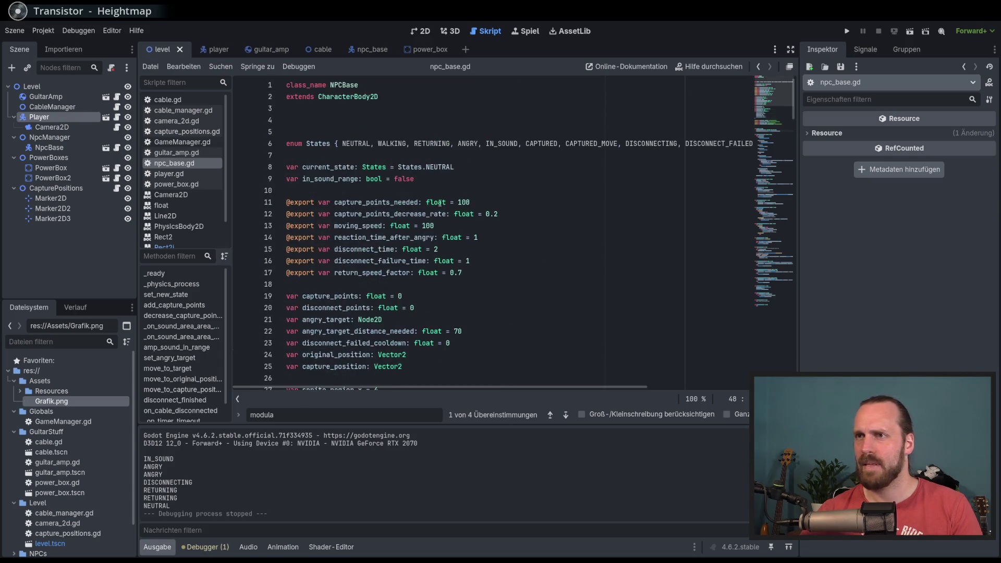
scroll(379, 147, "down", 5)
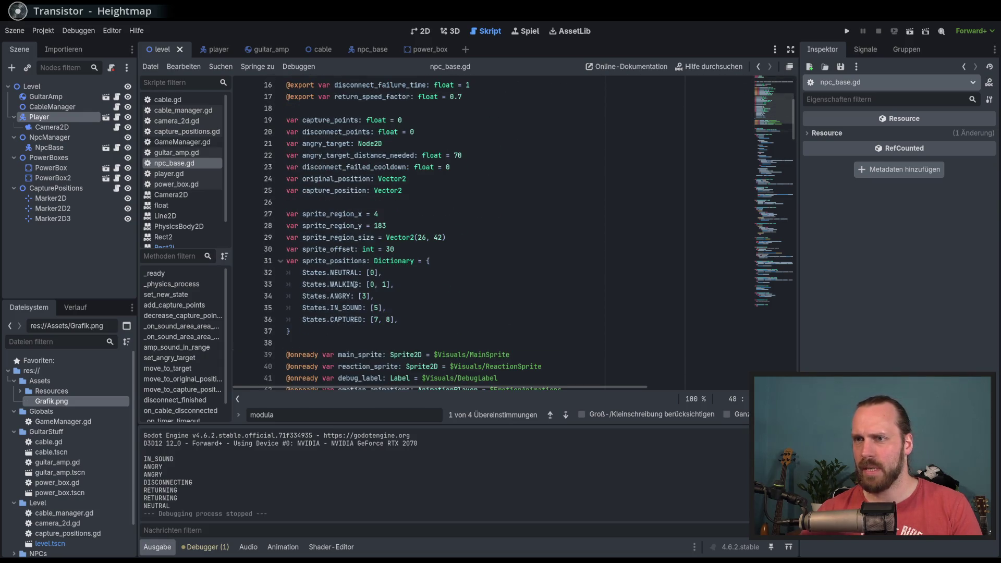
scroll(355, 284, "up", 5)
scroll(386, 308, "down", 5)
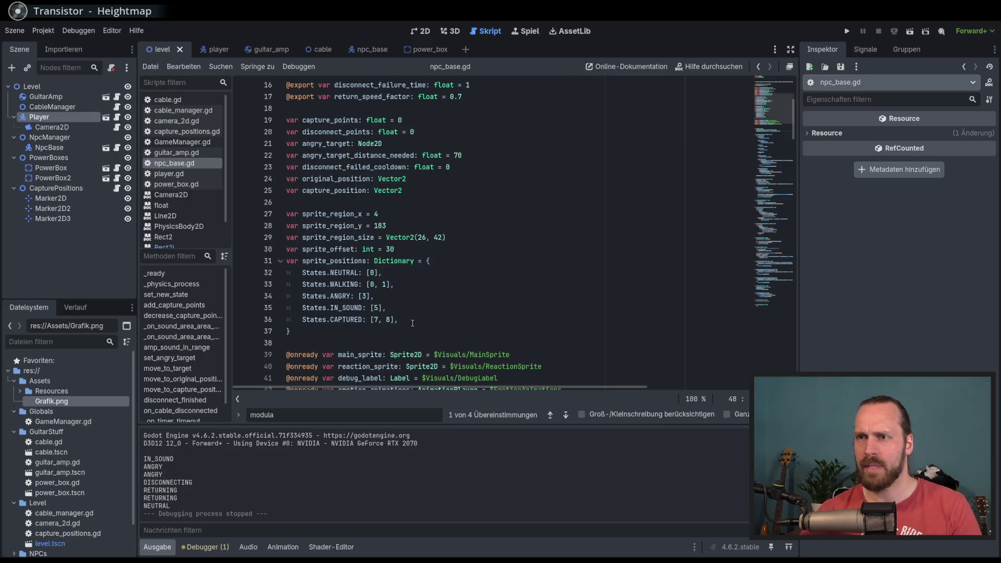
Start a new sprite_positions entry after WALKING, typing a States.RE attempt.
left_click(402, 283)
key("Return")
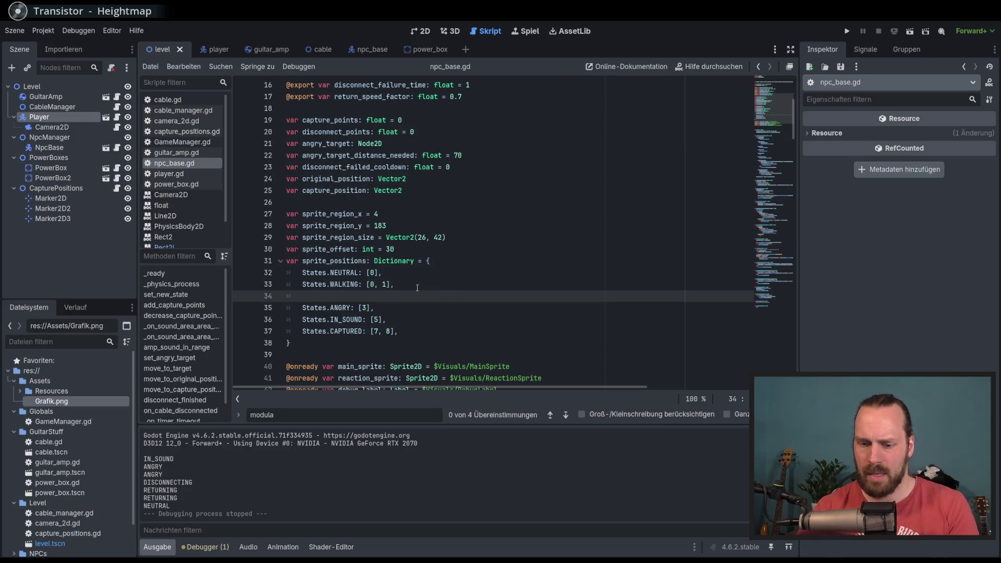
type("RE")
key("BackSpace")
key("BackSpace")
type("STa")
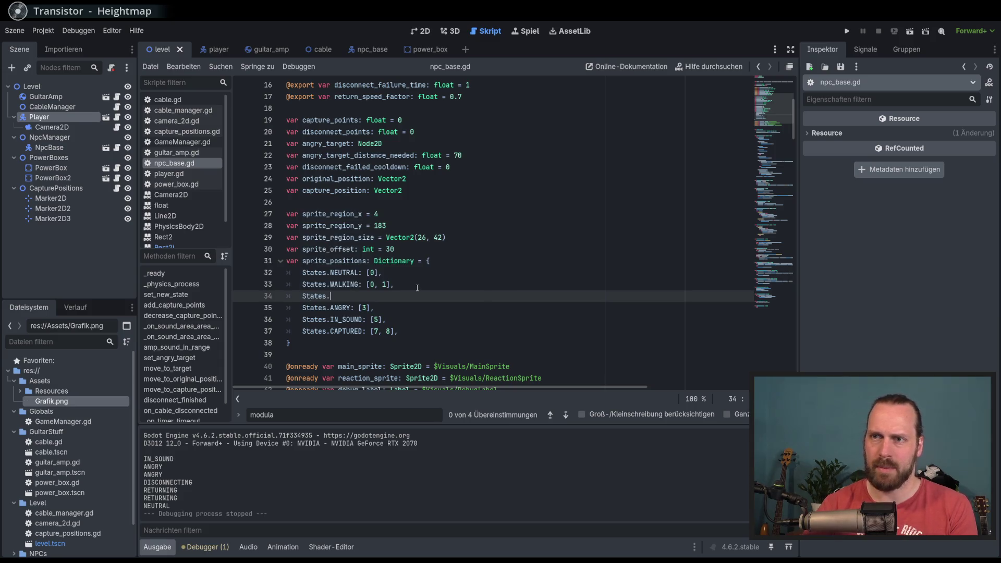
type("RE")
type("T")
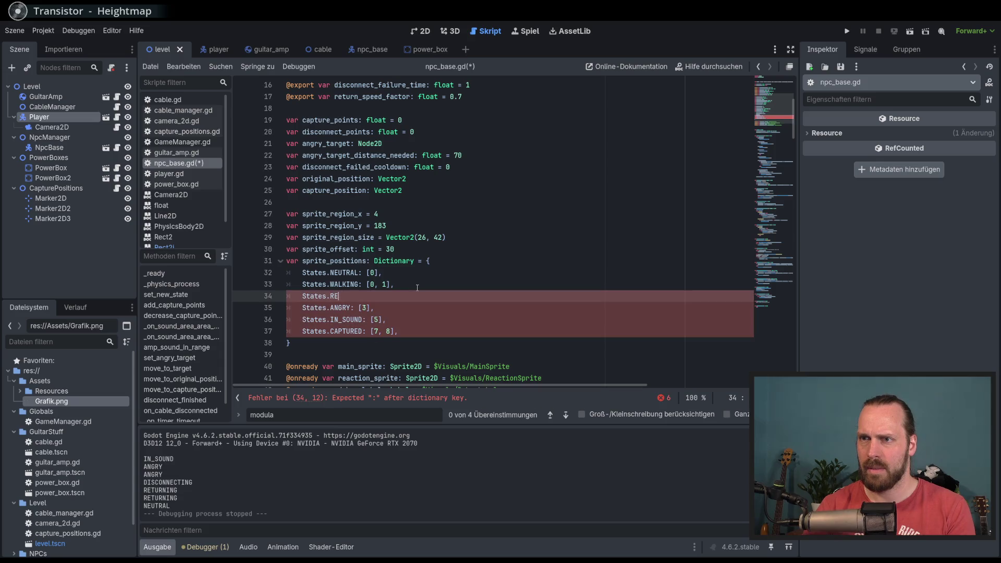
type("e")
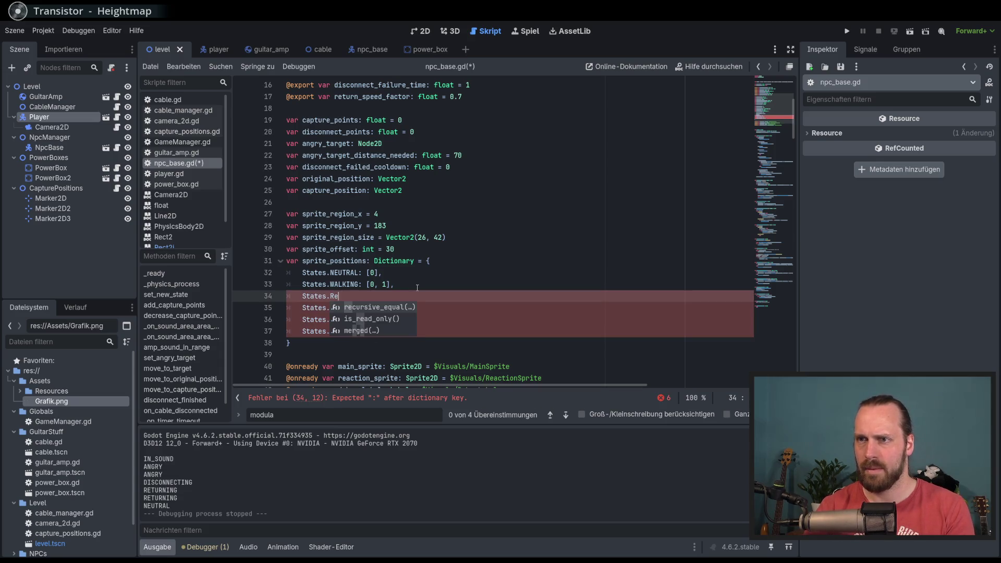
key("BackSpace")
type(".RE")
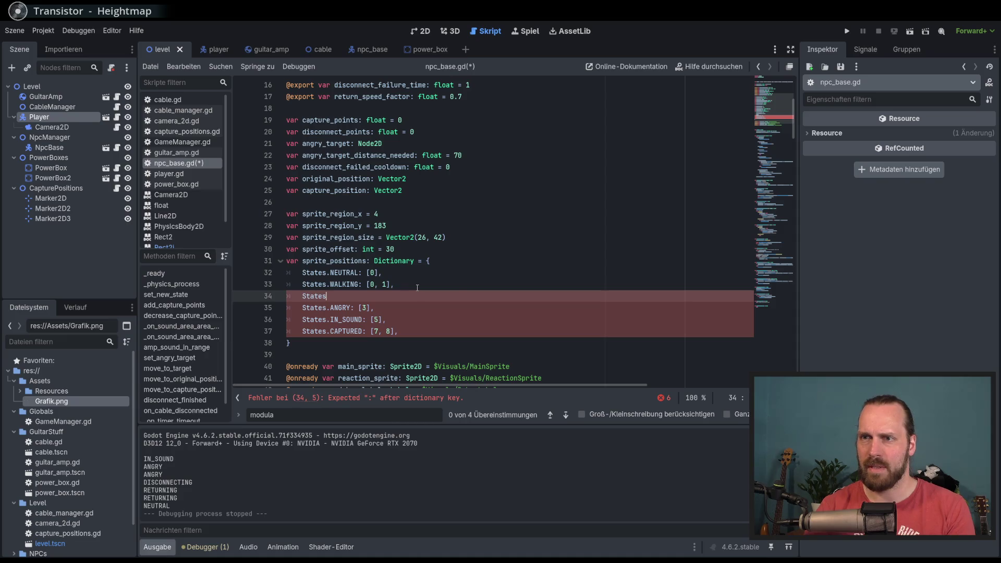
key("BackSpace")
key("BackSpace")
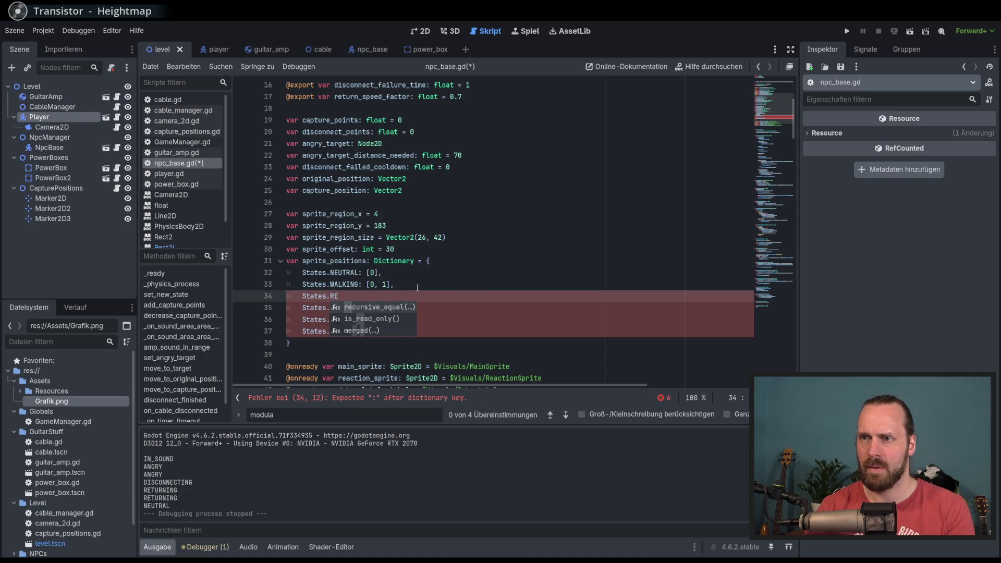
type("N")
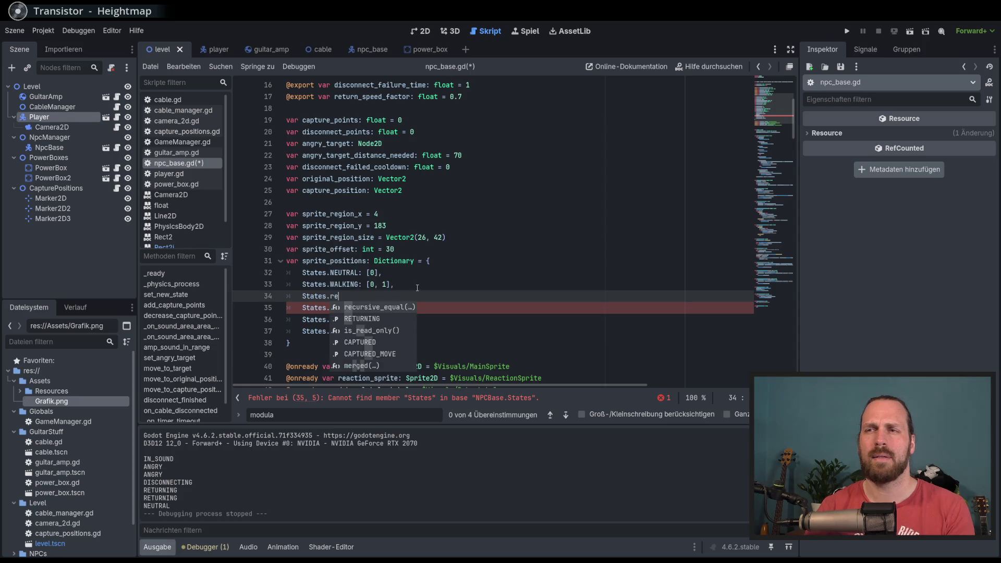
key("BackSpace")
type("RE")
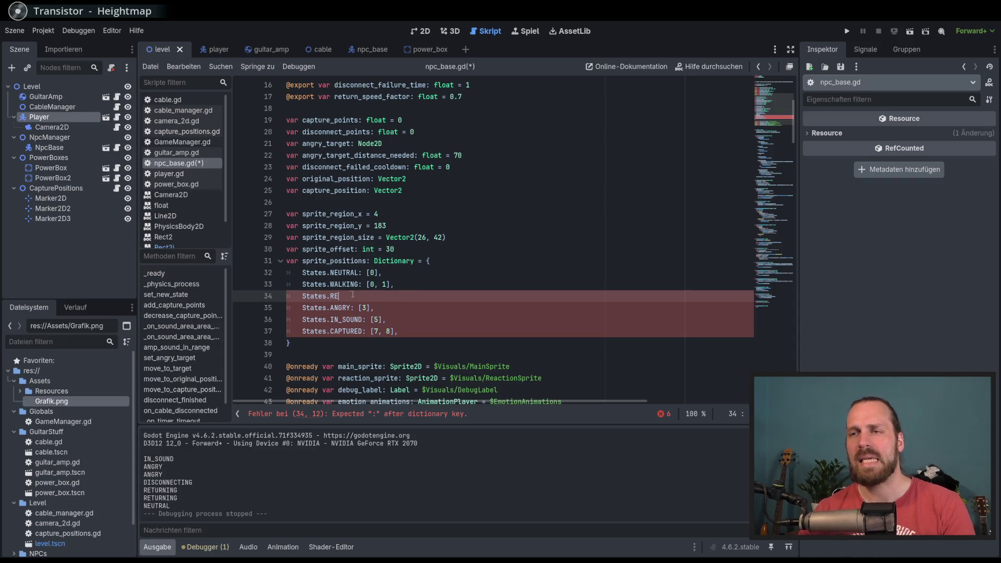
Replace the broken line with 'States.RETURNING: [0],' and save npc_base.gd.
left_click(412, 288)
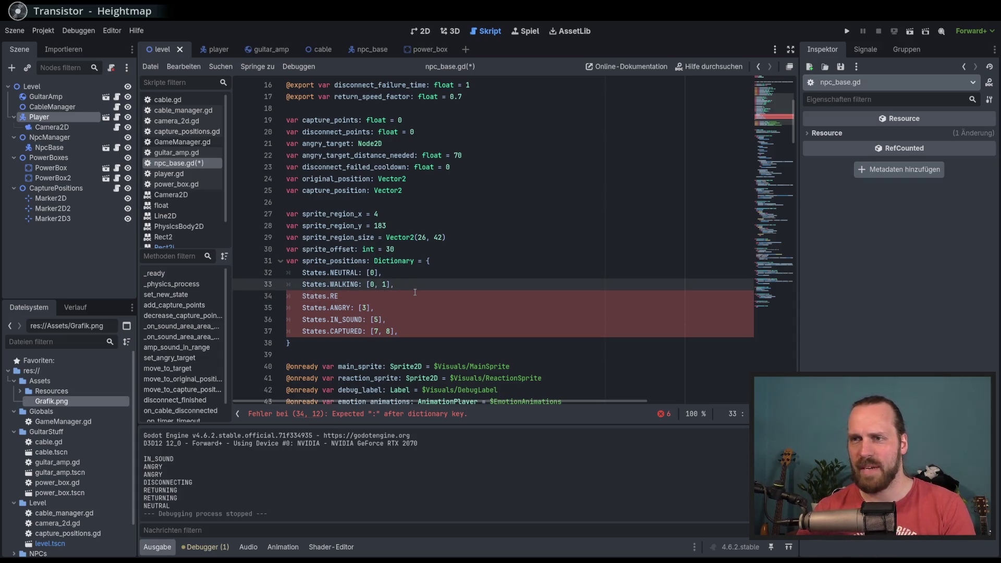
key("shift+Down")
key("BackSpace")
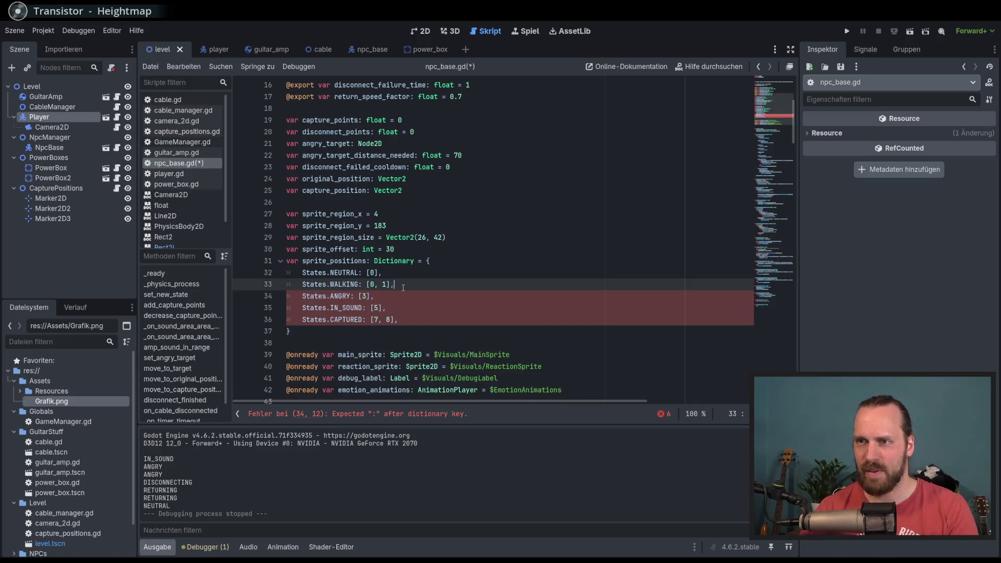
key("Return")
type("States")
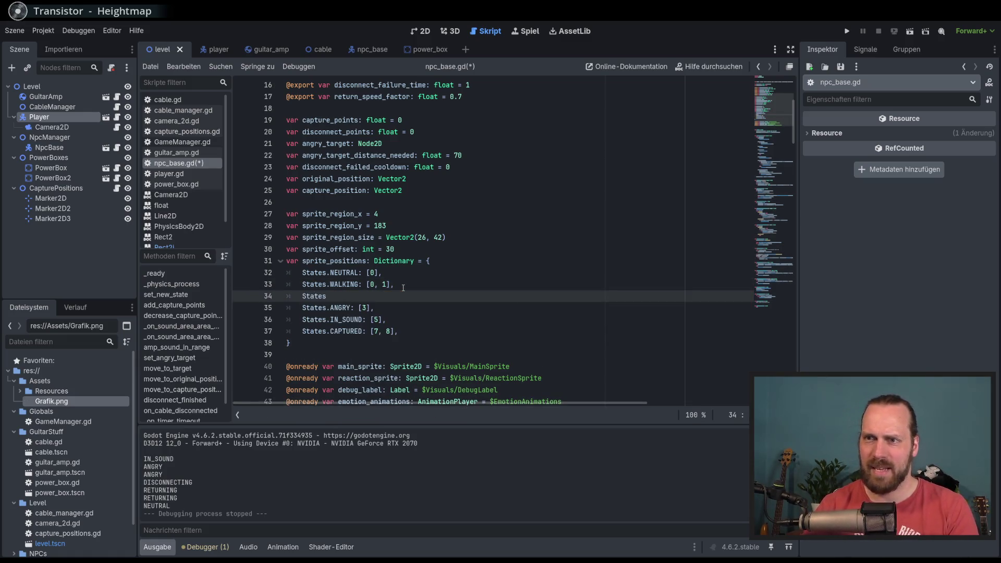
type(".re")
key("Return")
key("End")
key("ctrl+shift+Left")
key("ctrl+shift+Left")
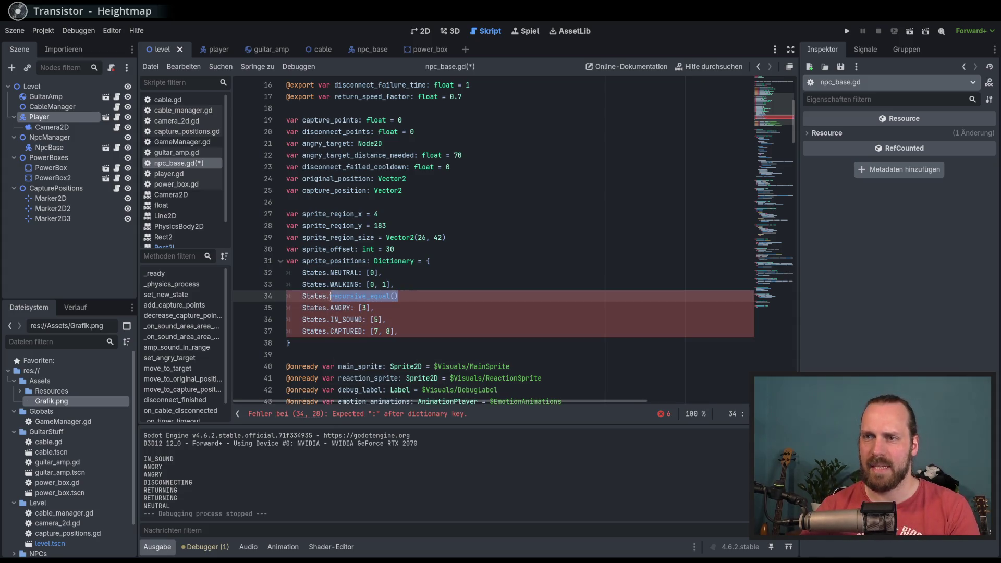
type("RETURNING")
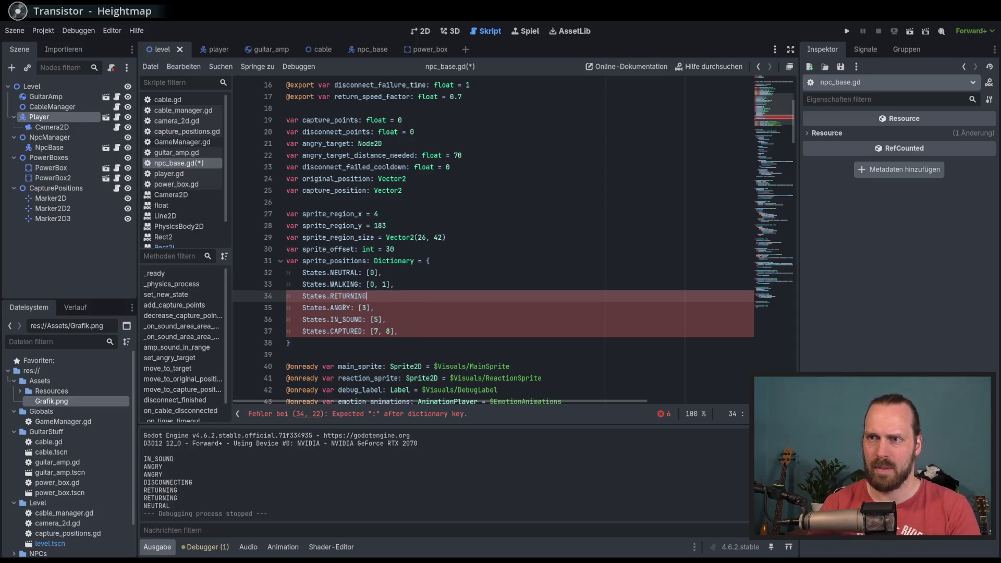
type(": [0")
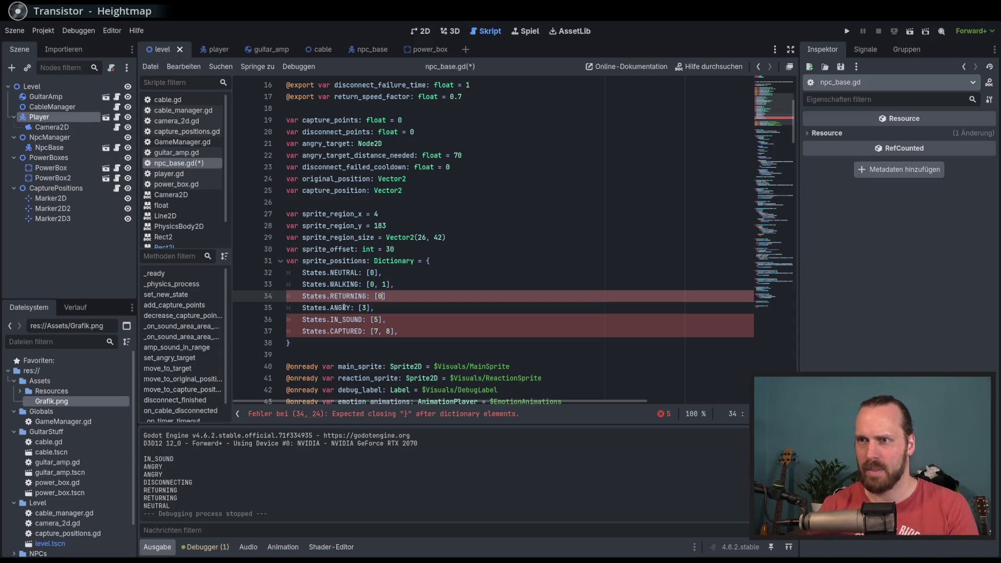
type(",")
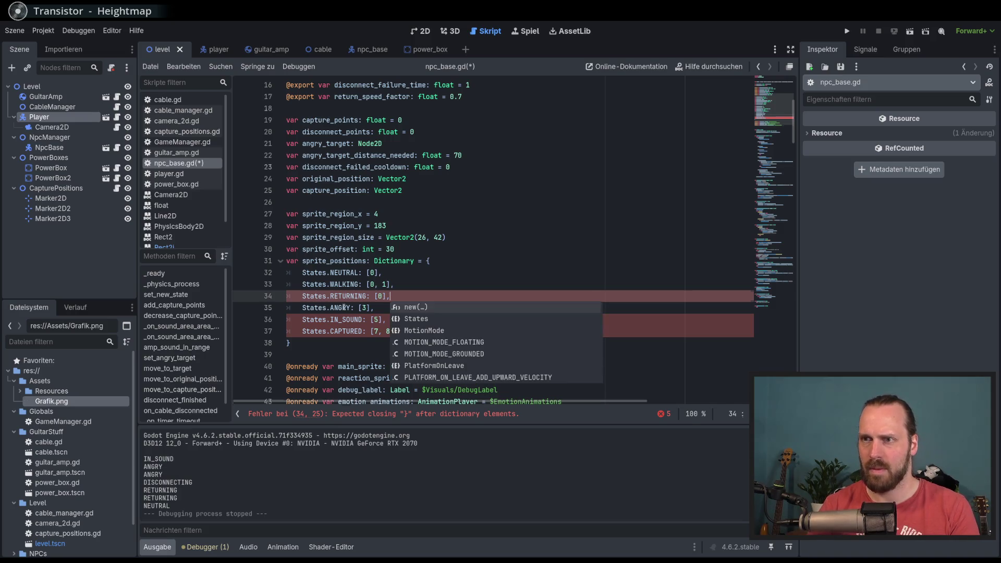
key("ctrl+s")
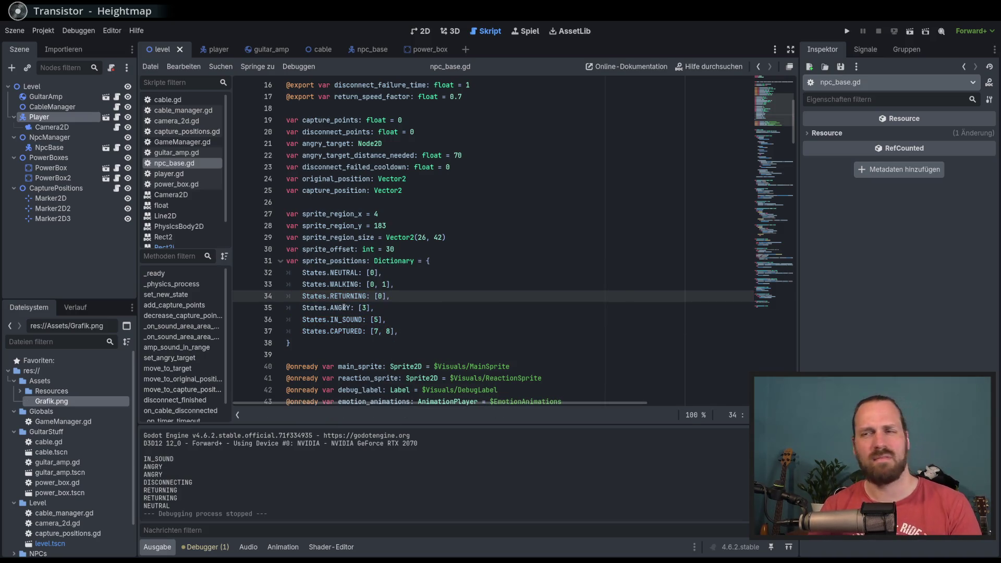
scroll(450, 189, "up", 5)
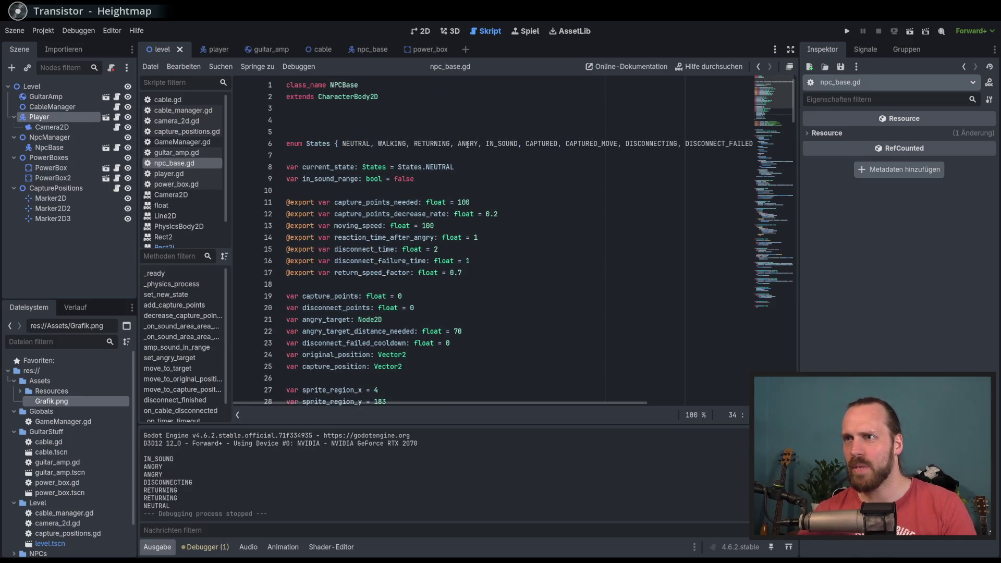
Add a States.CAPTURED_MOVE entry below CAPTURED in sprite_positions.
scroll(492, 143, "down", 5)
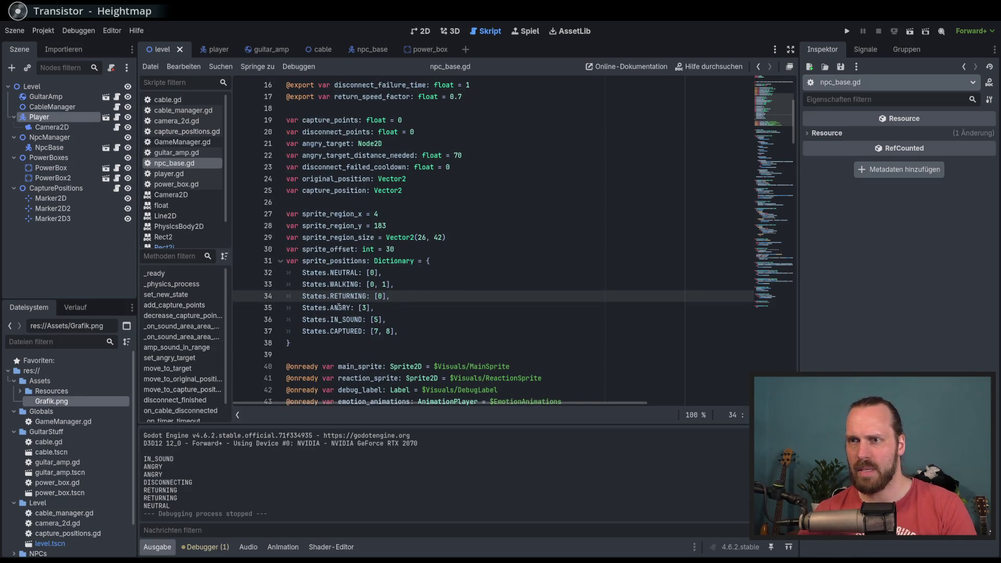
scroll(520, 195, "up", 5)
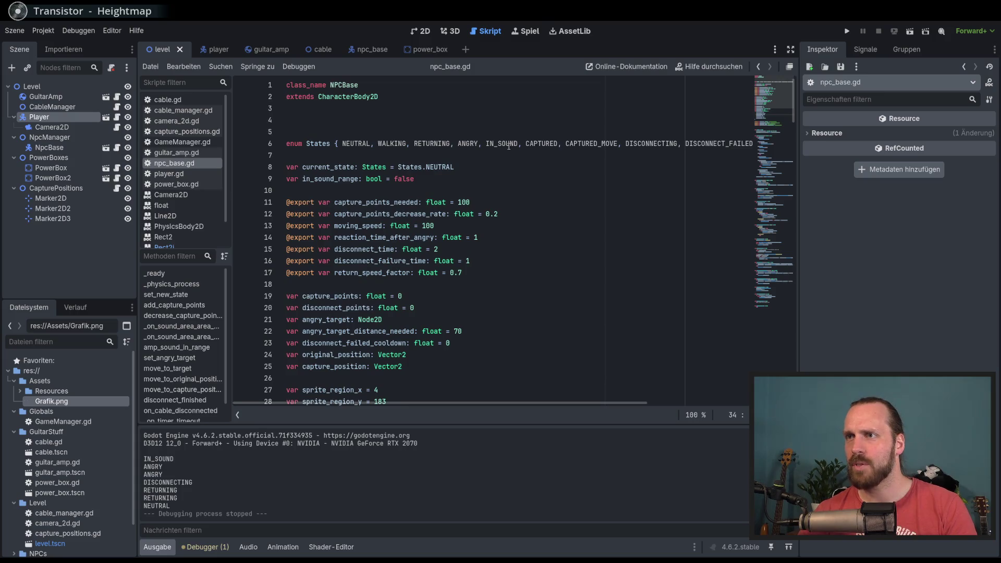
scroll(521, 234, "down", 5)
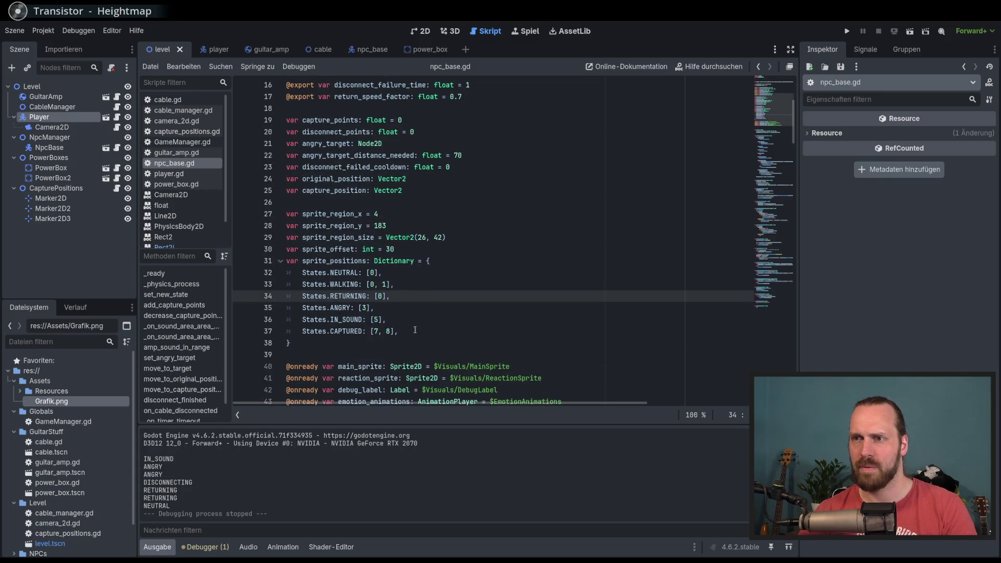
left_click(416, 330)
key("Return")
type("States")
key("Return")
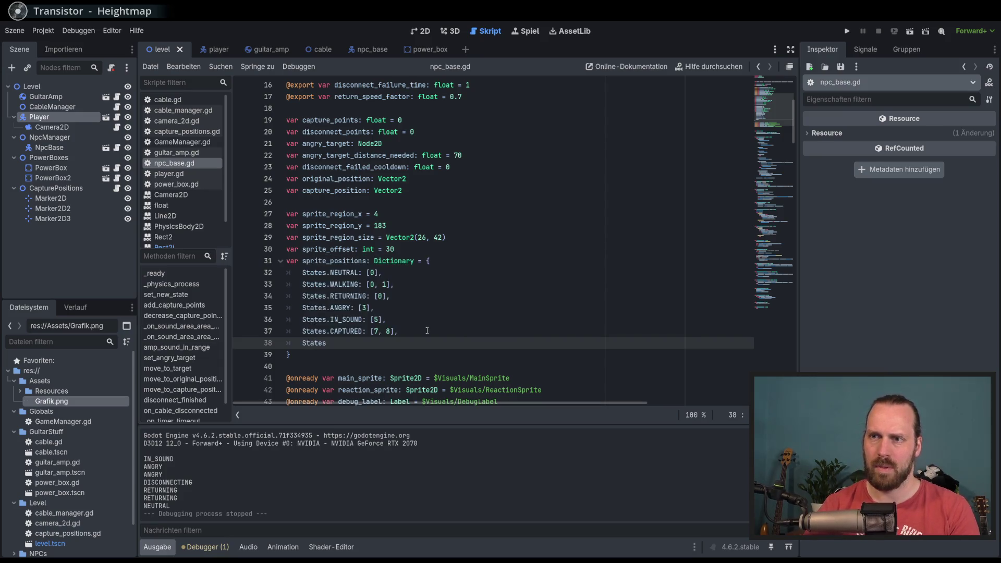
type(".CA")
key("Down")
key("Return")
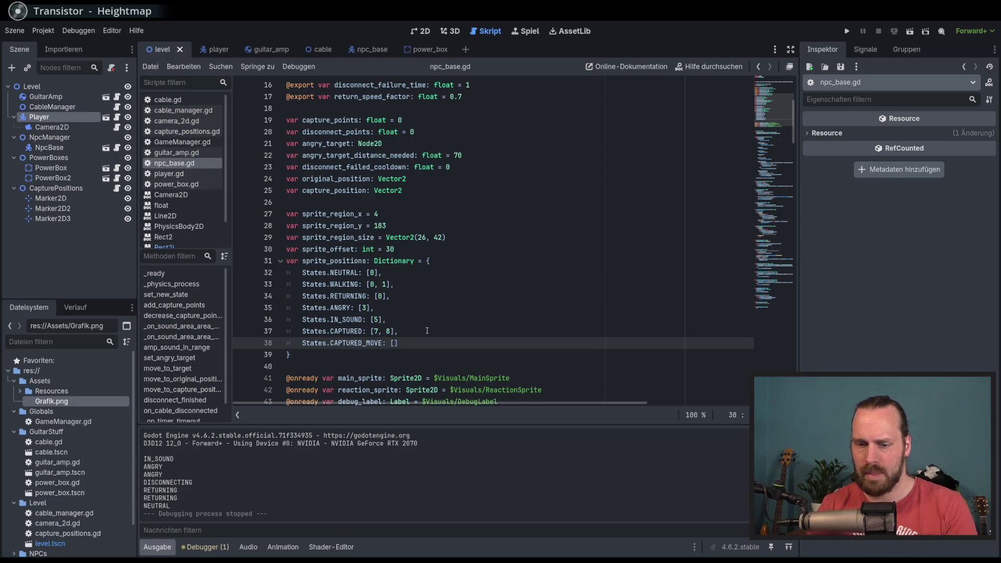
type(",")
key("Return")
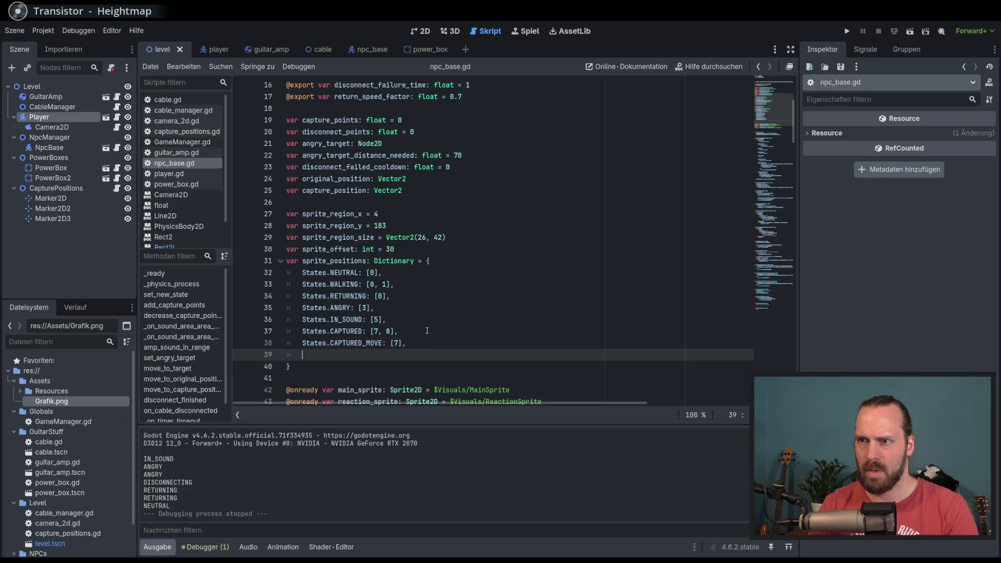
Add the States.DISCONNECTING: [3] entry to sprite_positions.
scroll(443, 297, "down", 1)
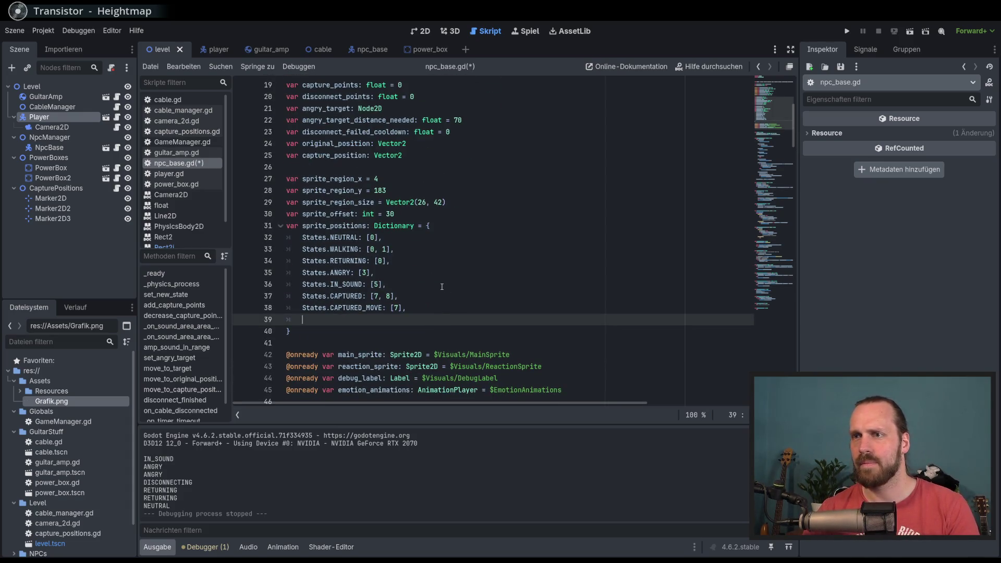
scroll(448, 292, "up", 6)
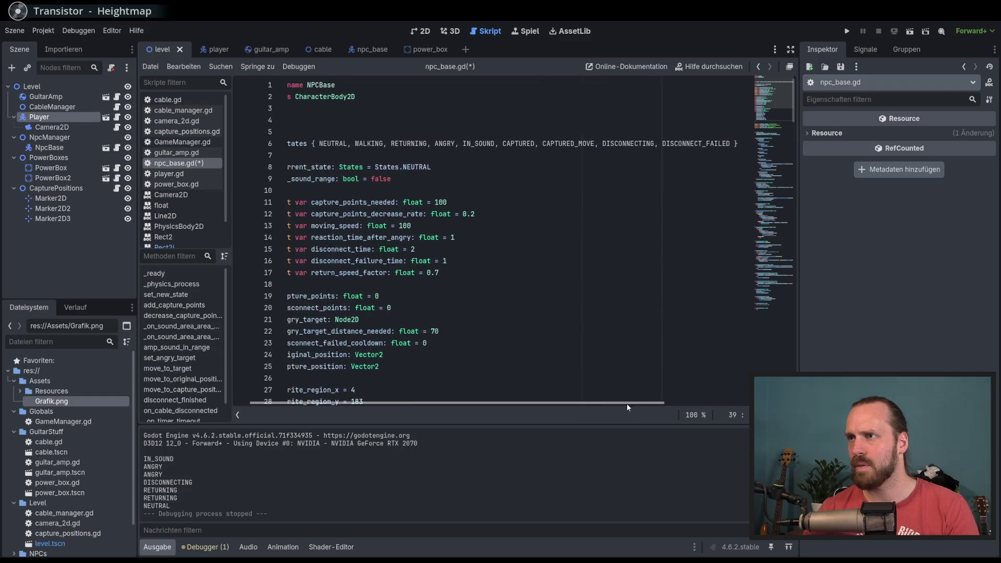
scroll(535, 344, "down", 4)
scroll(516, 326, "down", 2)
type("STa")
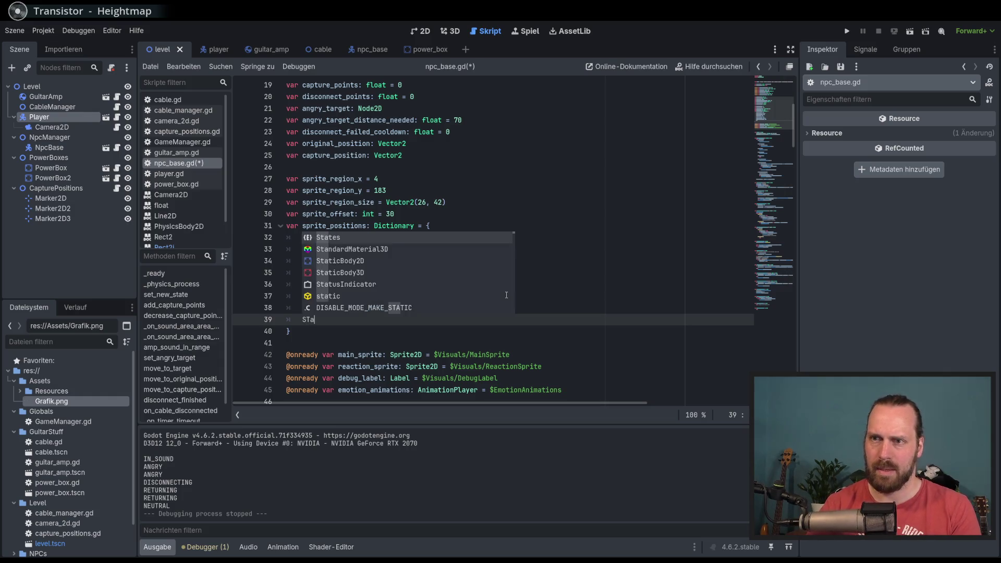
key("Return")
key("Escape")
type(".D")
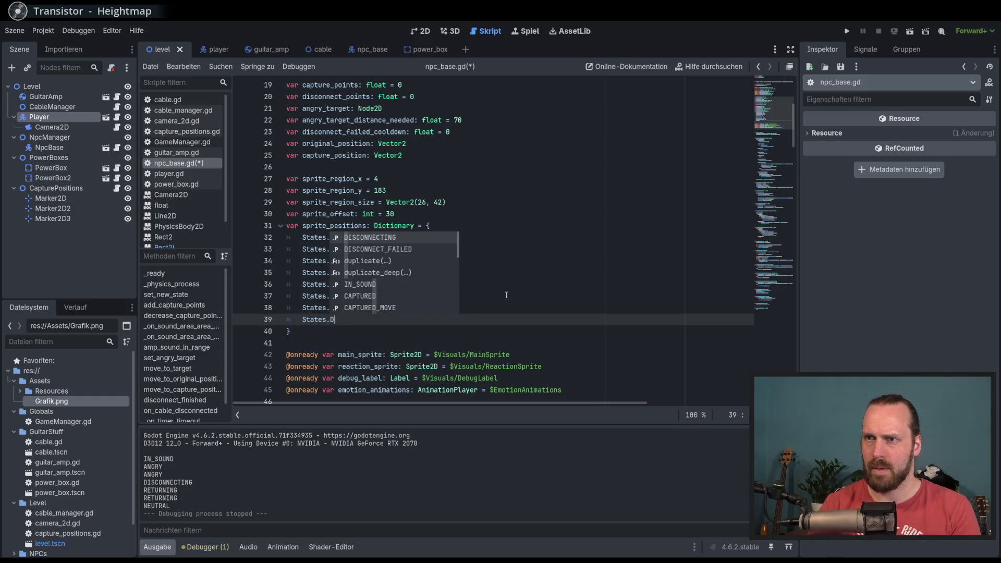
key("Return")
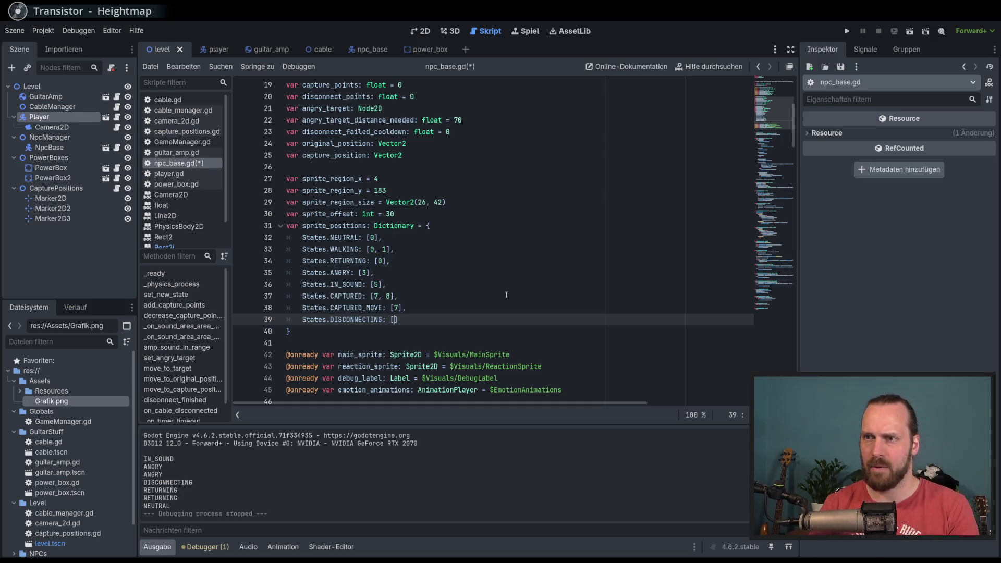
type("3]")
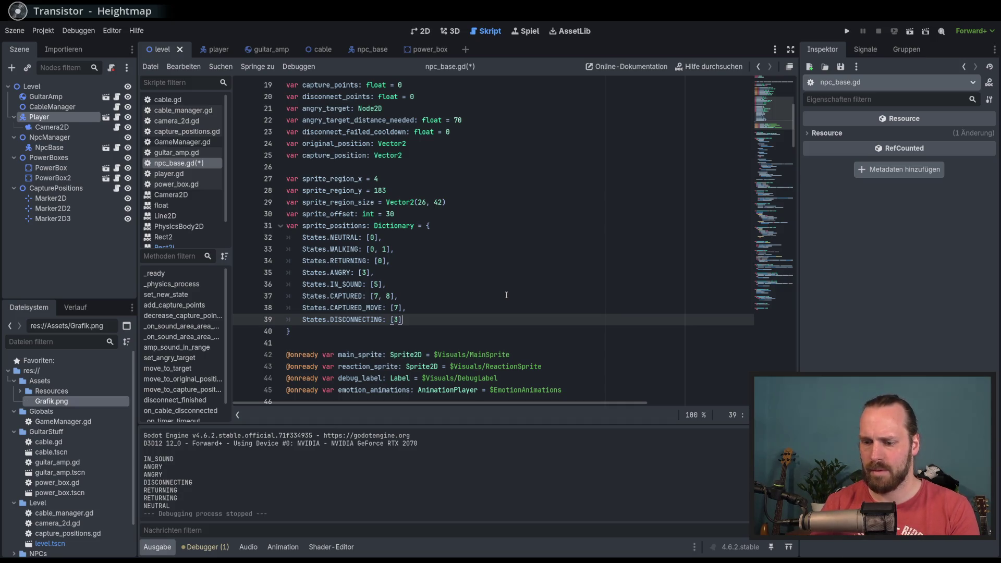
type(",")
key("Return")
Add States.DISCONNECT_FAILED: [3] to sprite_positions and save npc_base.gd.
type("t")
key("Return")
type(".Dis")
key("Down")
key("Return")
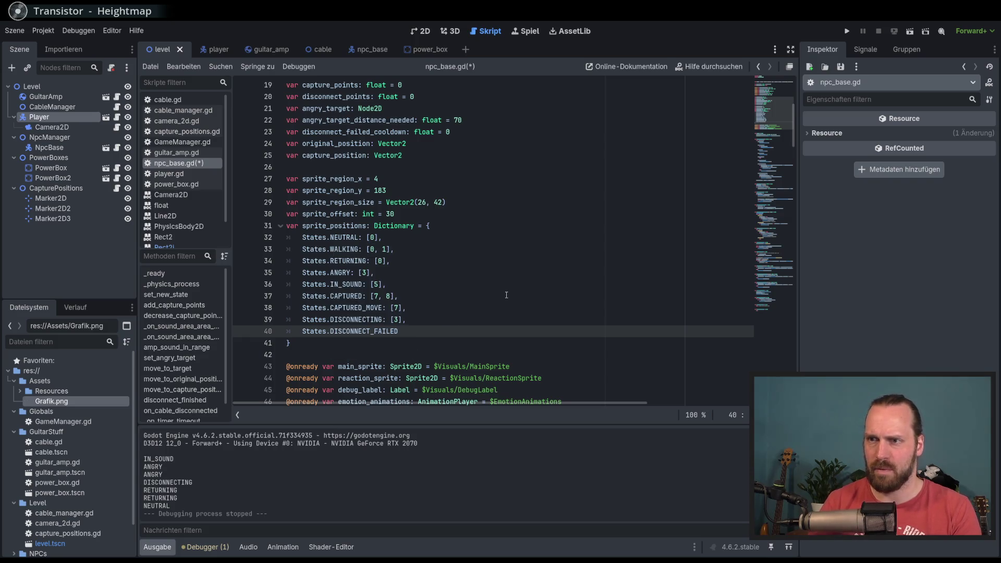
type("[")
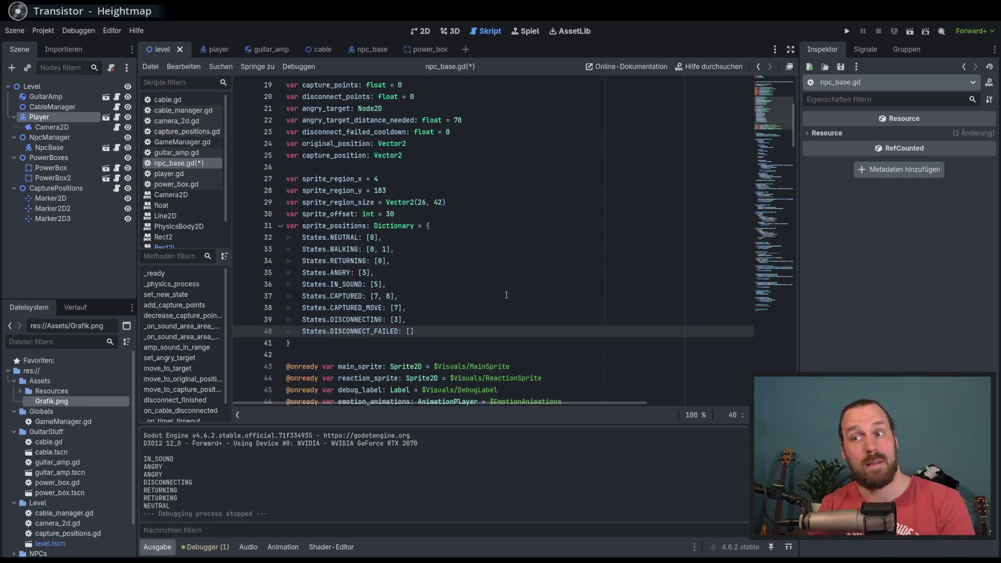
type("3],")
key("ctrl+s")
Run the game and walk the guitarist and amp around toward the NPC.
key("F5")
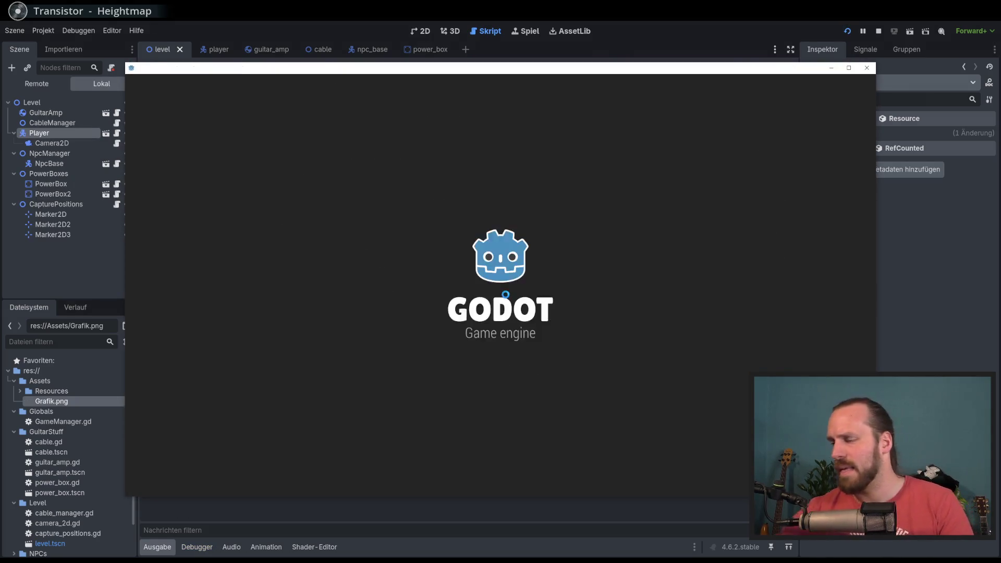
key("a")
key("s")
key("d")
key("w")
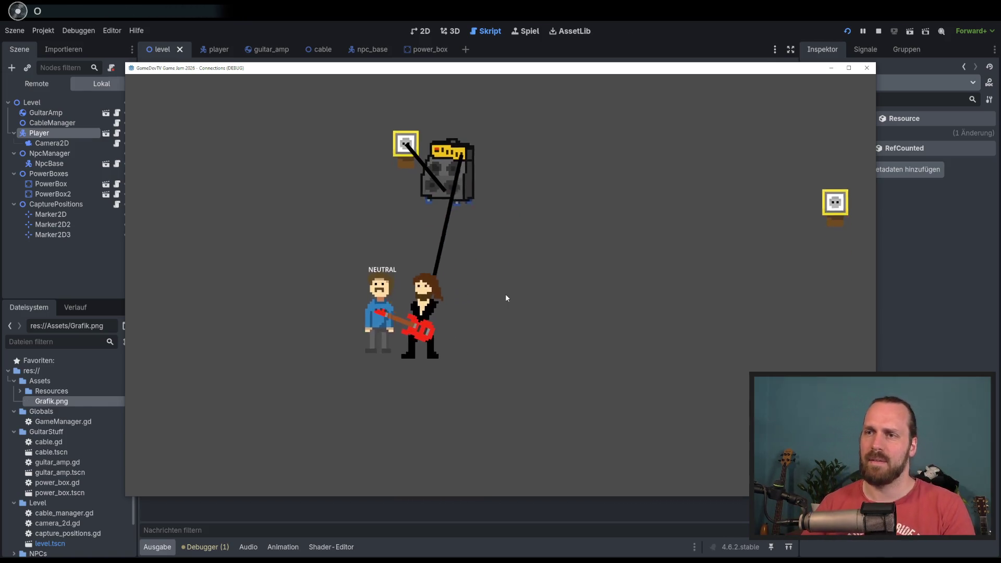
key("a")
key("w")
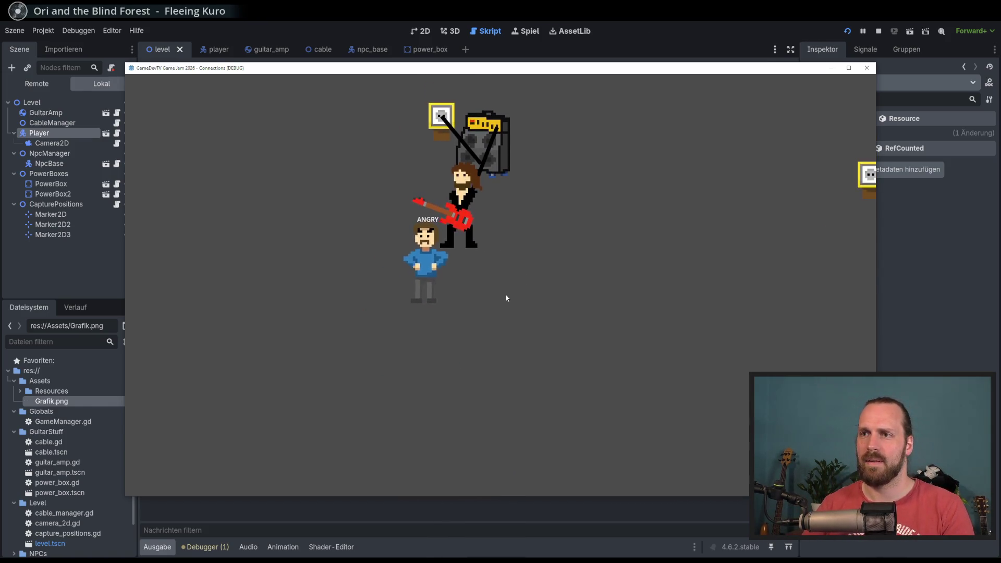
key("d")
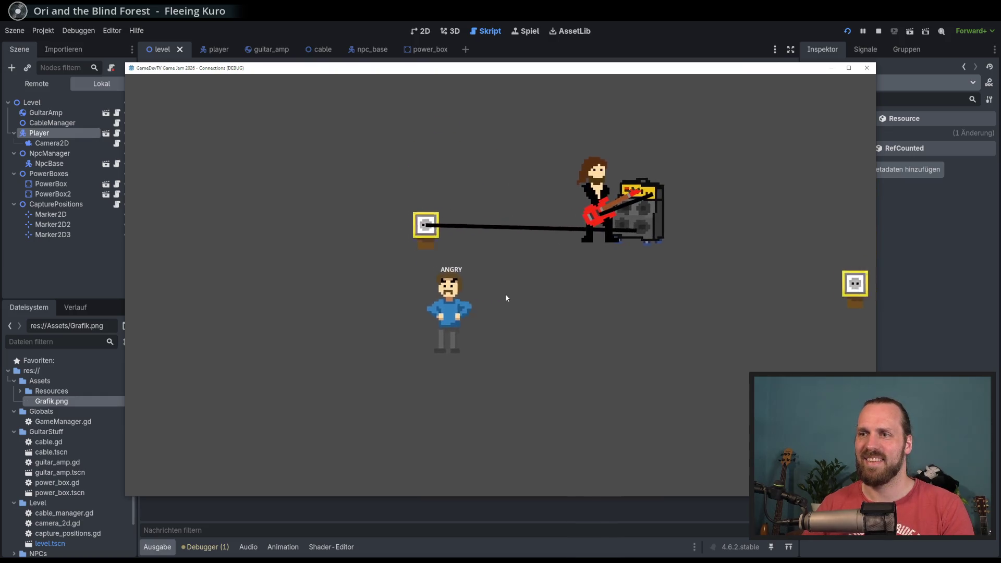
key("s")
key("d")
key("w")
key("a")
Plug the amp into the left power box and walk around dragging it.
key("a")
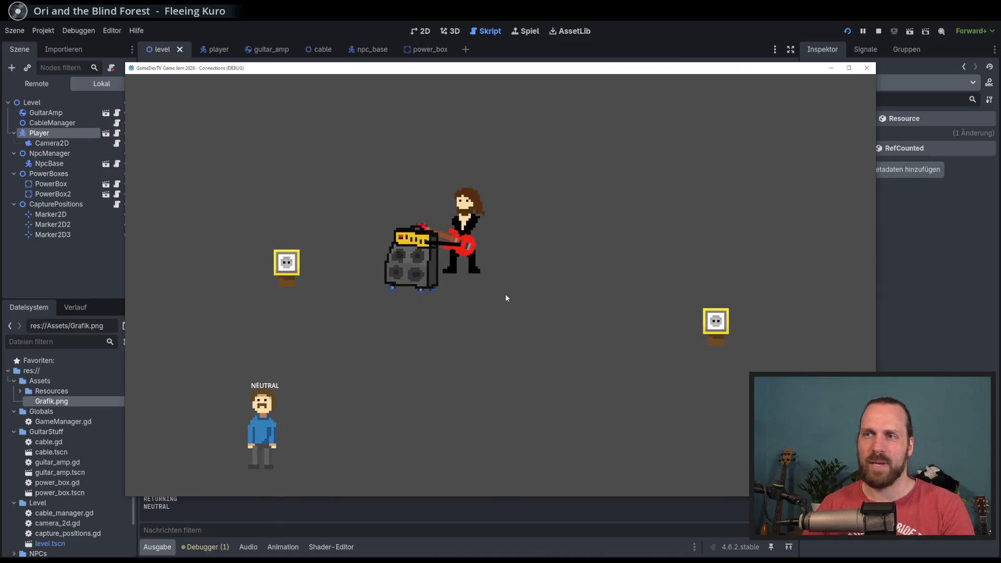
key("d")
key("s")
key("a")
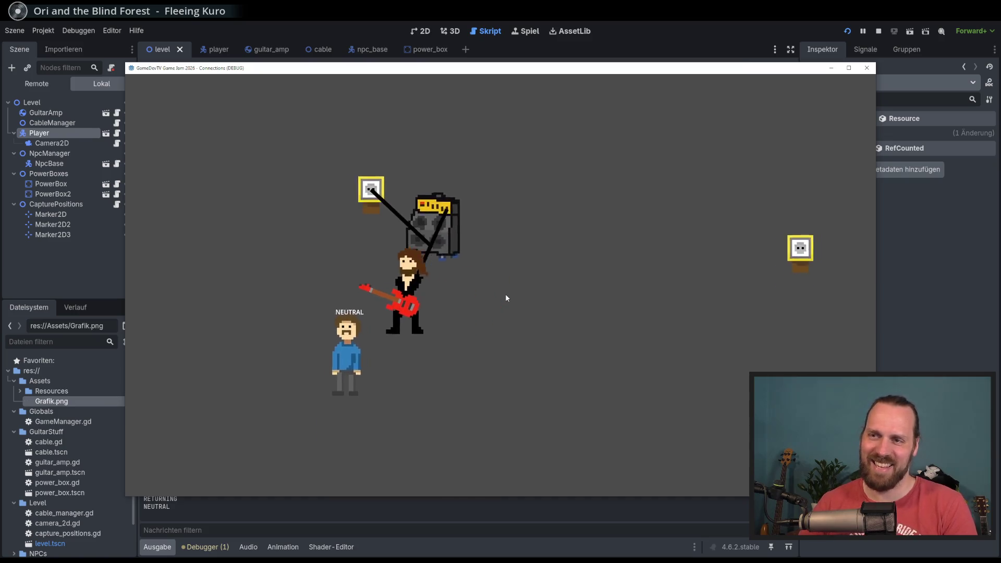
key("d")
key("d")
key("w")
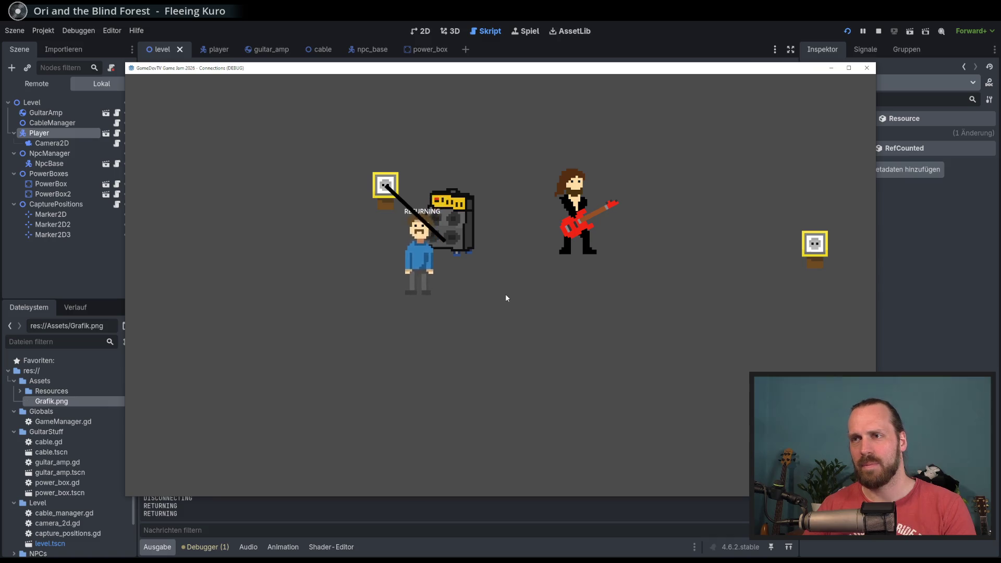
key("a")
key("s")
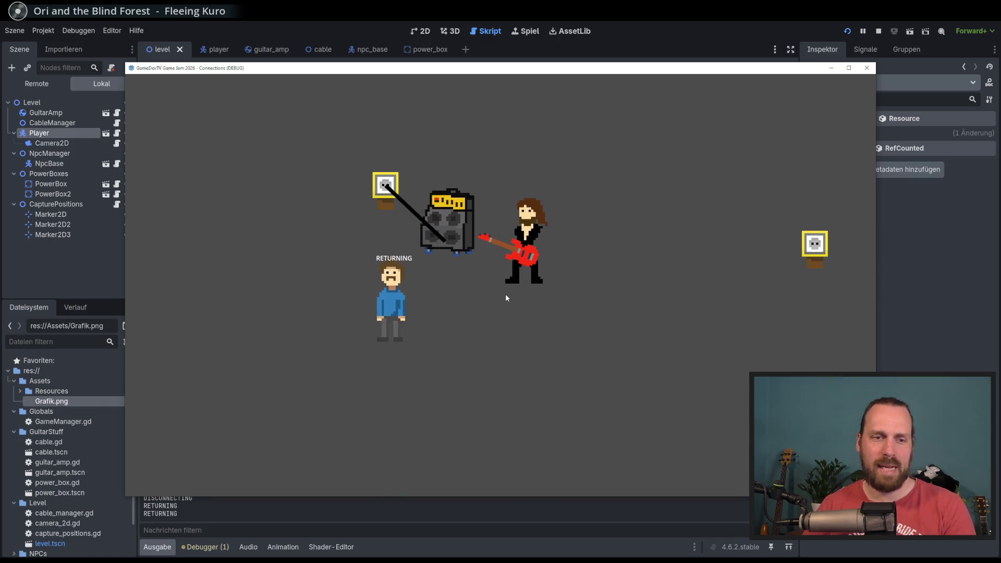
key("a")
key("s")
Plug the cable into the amp to capture the NPC and lead it beside the amp.
key("w")
key("a")
key("s")
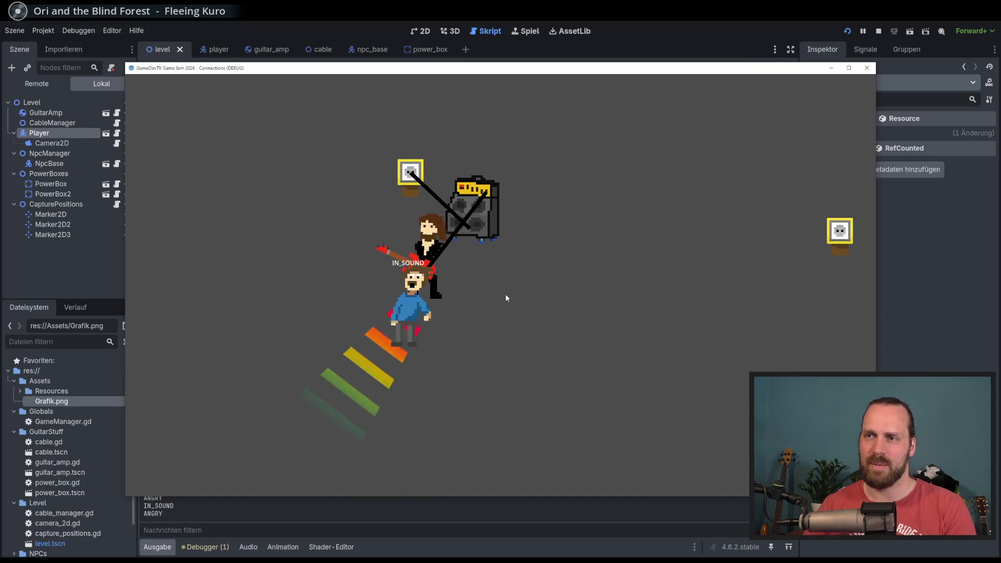
key("d")
key("w")
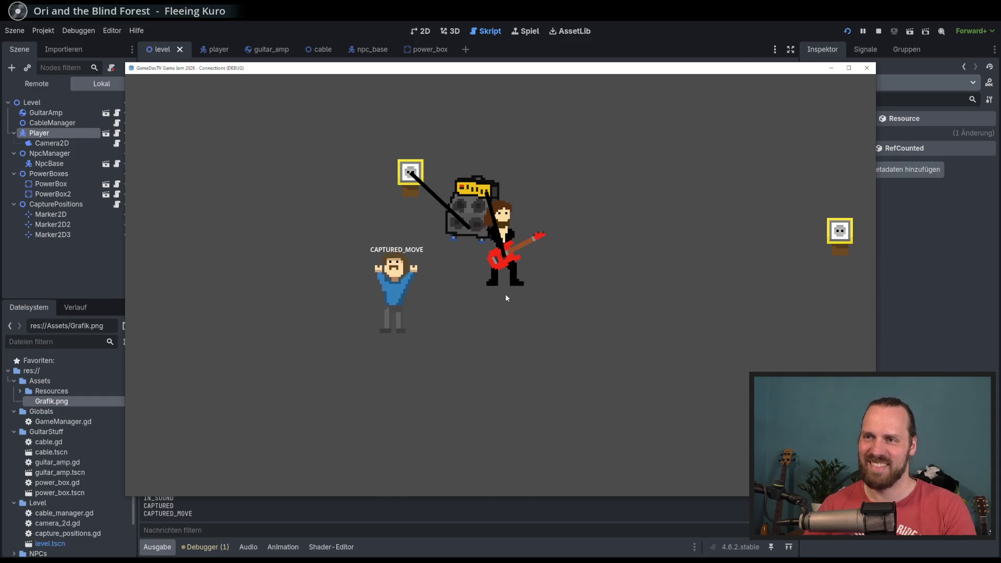
key("a")
key("s")
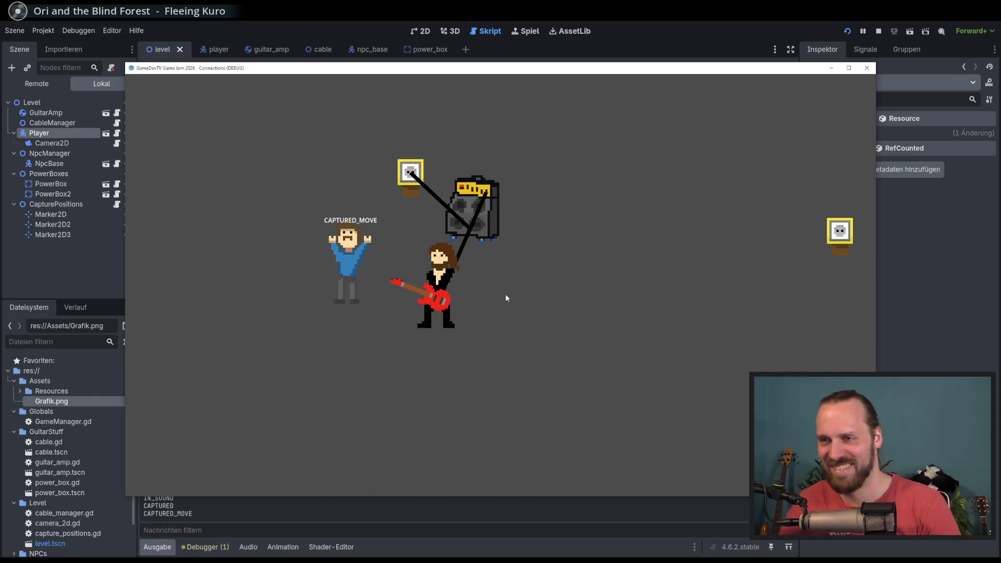
key("w")
key("a")
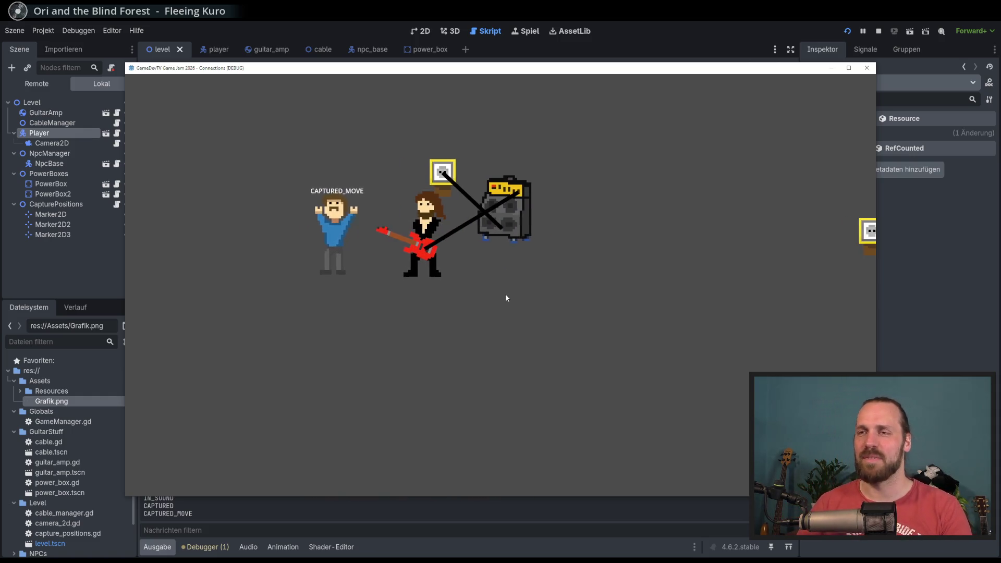
key("w")
key("d")
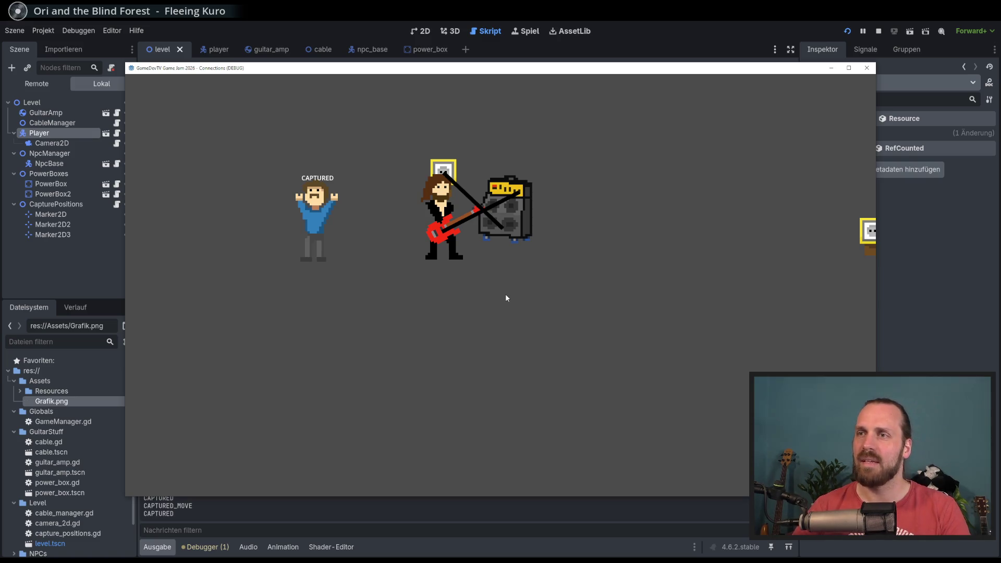
Walk around the amp and power box with the captured NPC following, then stop the game.
key("Down")
key("Right")
key("Up")
key("Left")
key("Down")
key("Left")
key("Up")
key("Right")
key("Down")
key("Left")
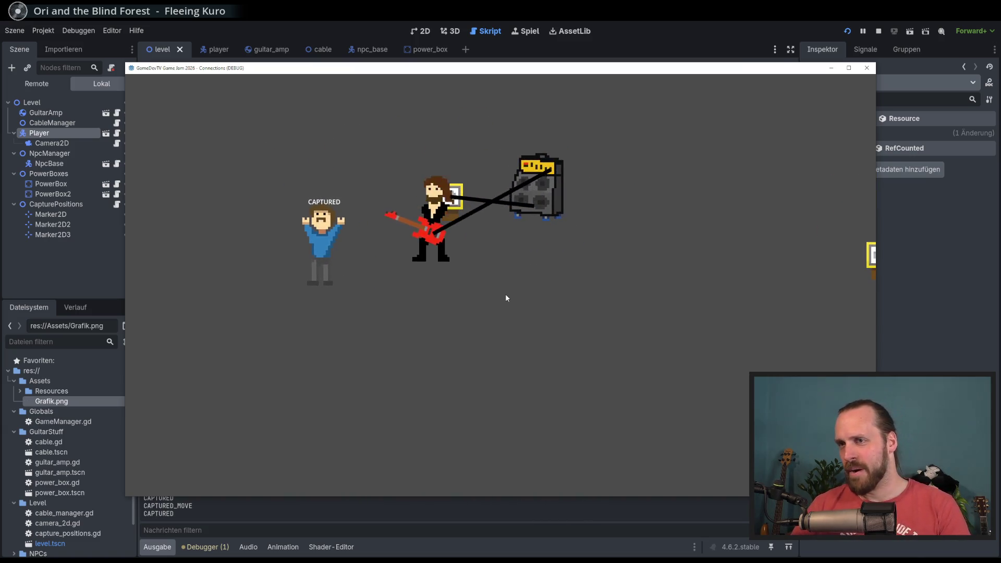
key("Right")
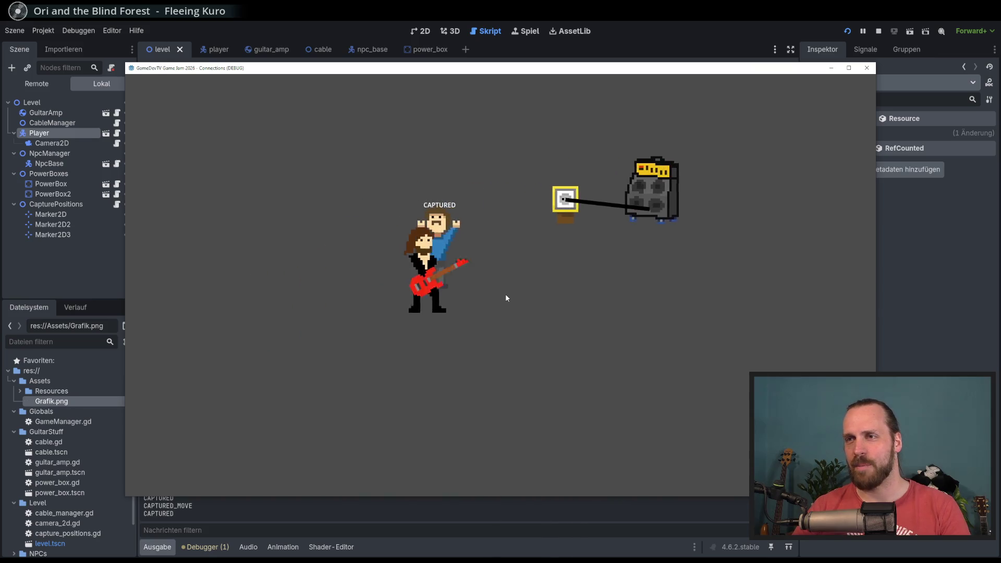
key("Up")
key("Left")
key("Down")
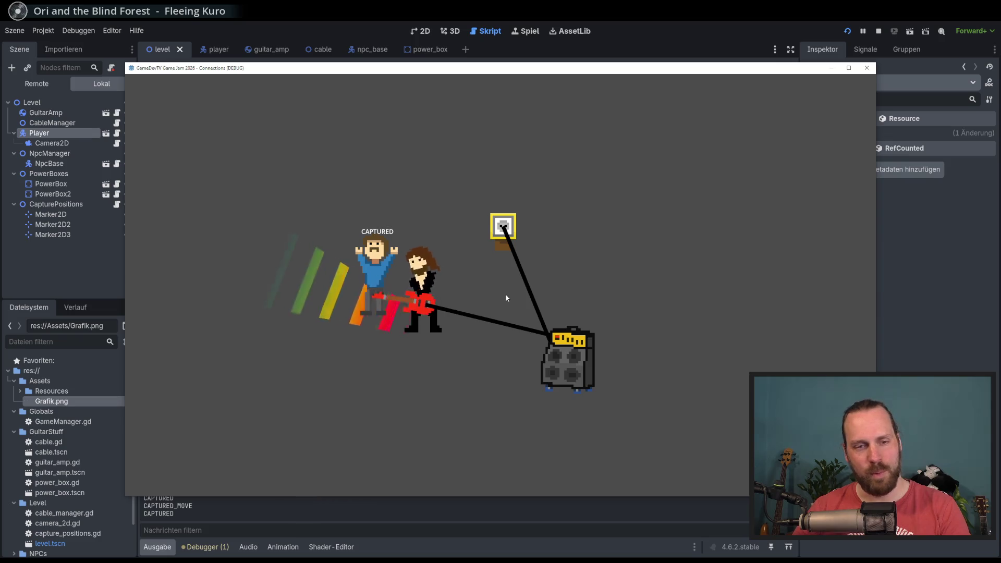
key("Right")
key("F8")
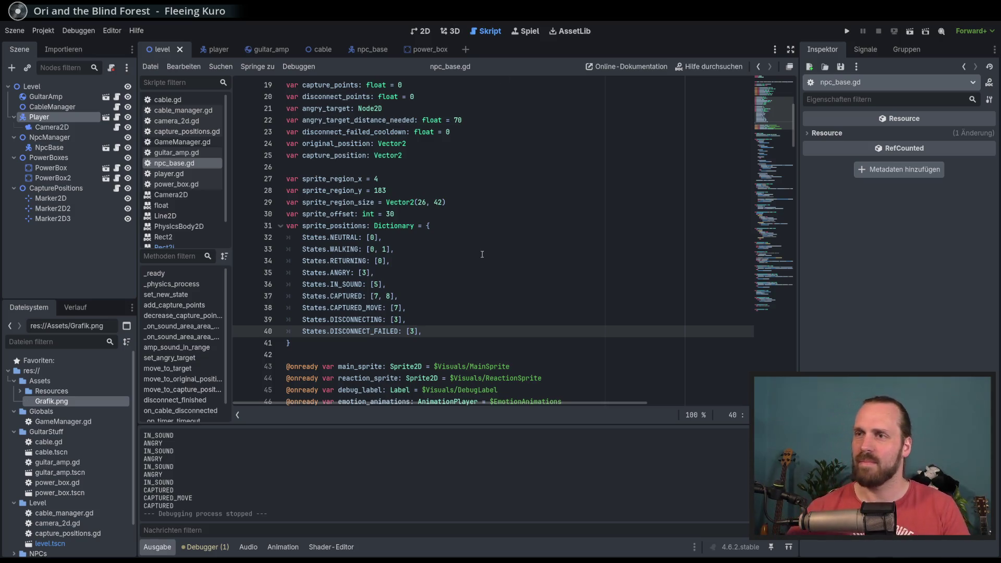
Start a main_sprite.modulate line at the end of _ready in npc_base.gd.
scroll(541, 259, "down", 5)
left_click(580, 297)
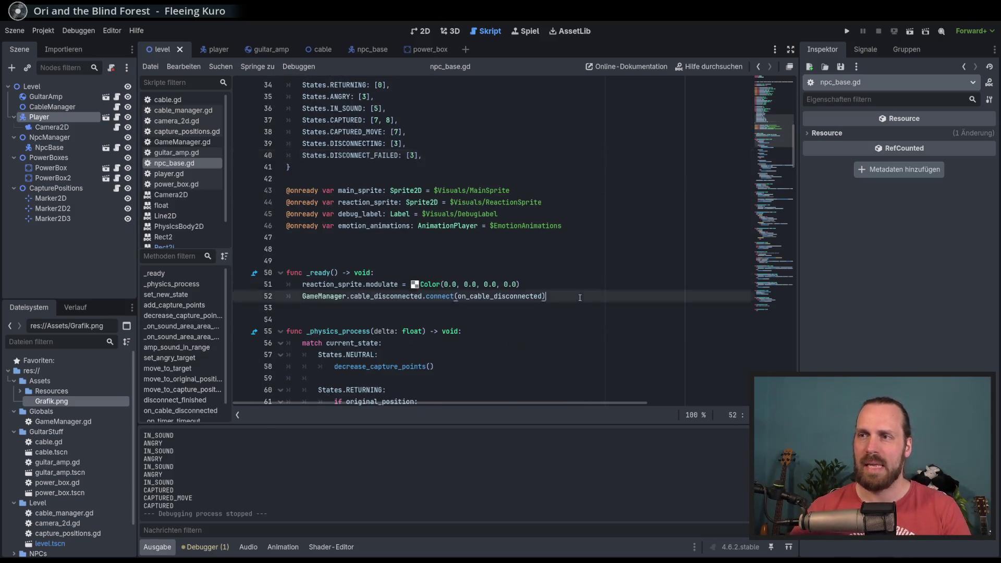
scroll(552, 304, "down", 2)
key("Return")
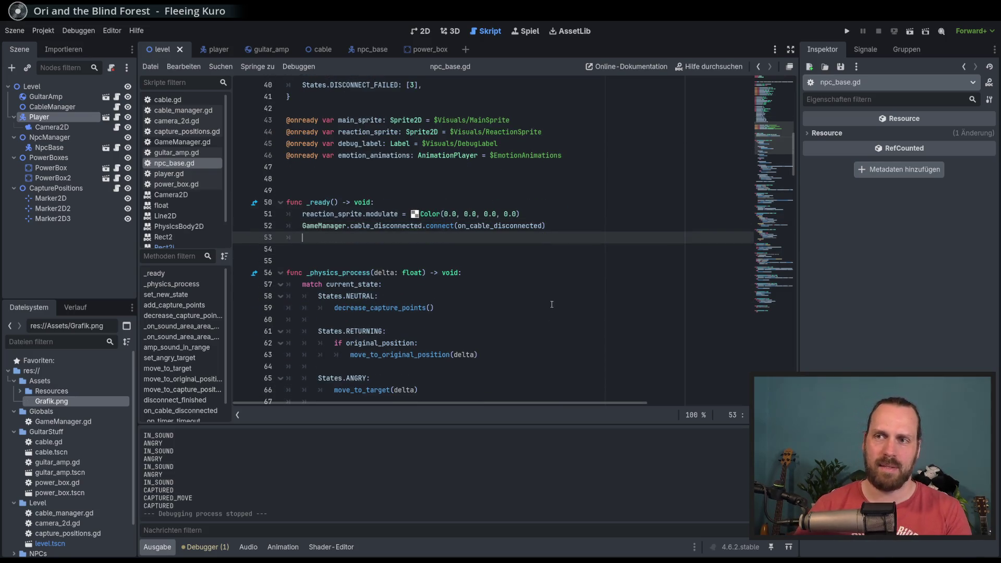
type("sprite")
key("Down")
key("Down")
key("Down")
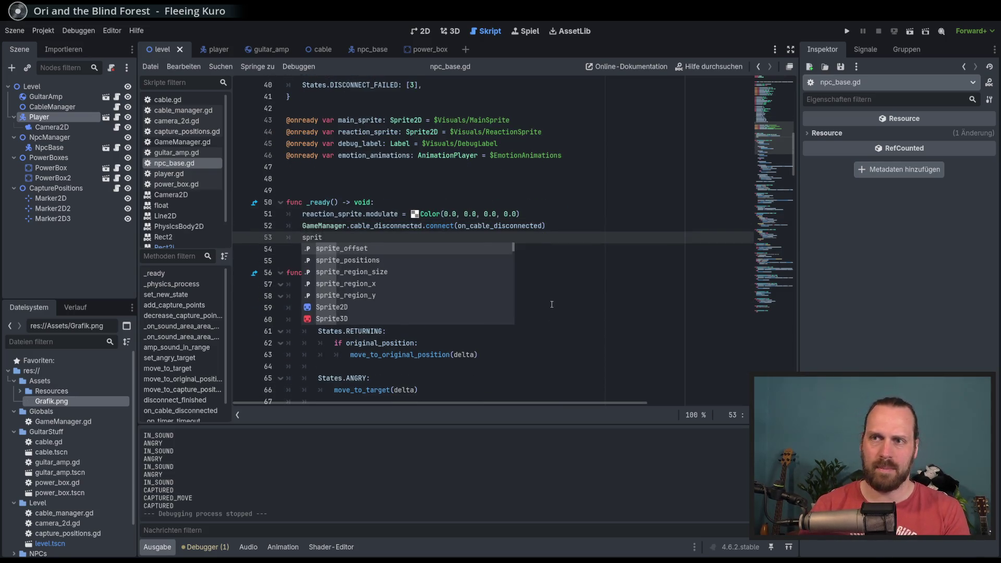
key("BackSpace")
key("BackSpace")
key("BackSpace")
type("main")
key("Return")
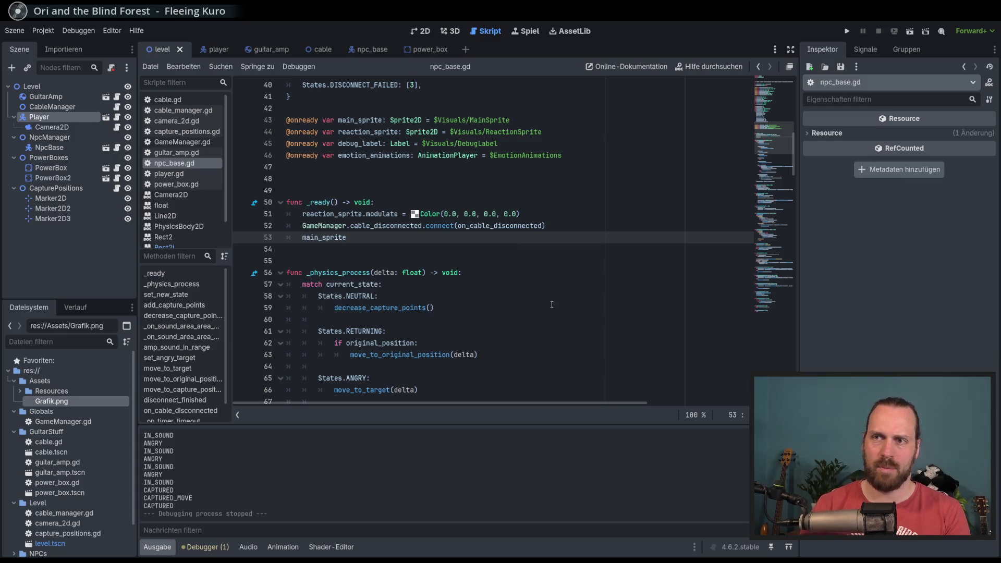
type(".mo")
key("Down")
key("Down")
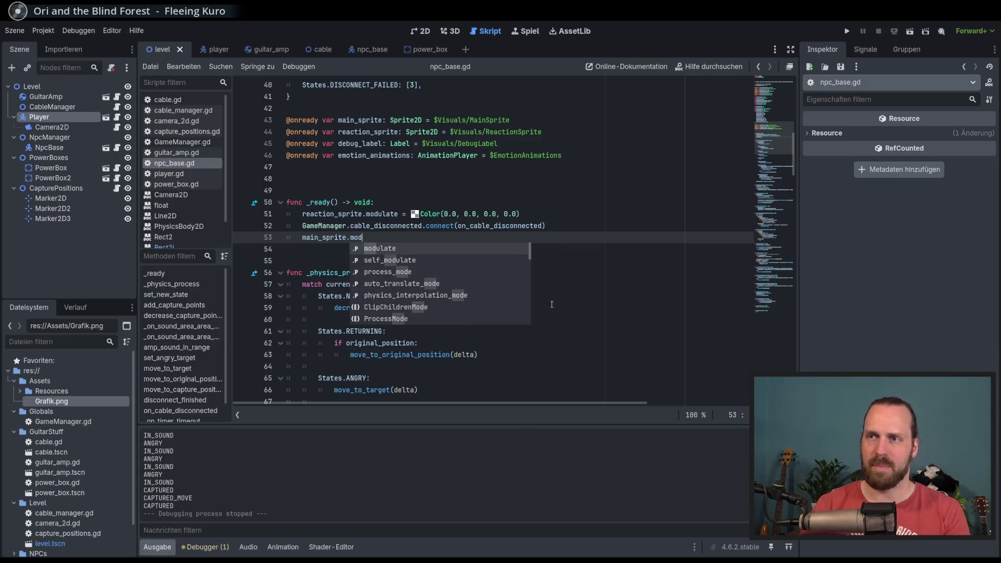
key("Return")
Assign a Color constructor to modulate, backing out a misplaced randf_range call.
type("= ")
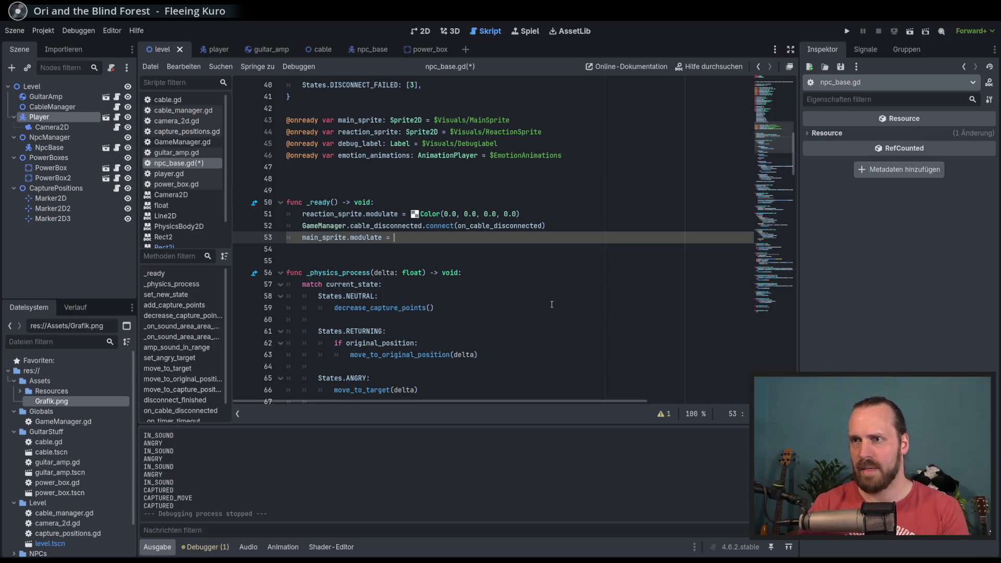
type("rand")
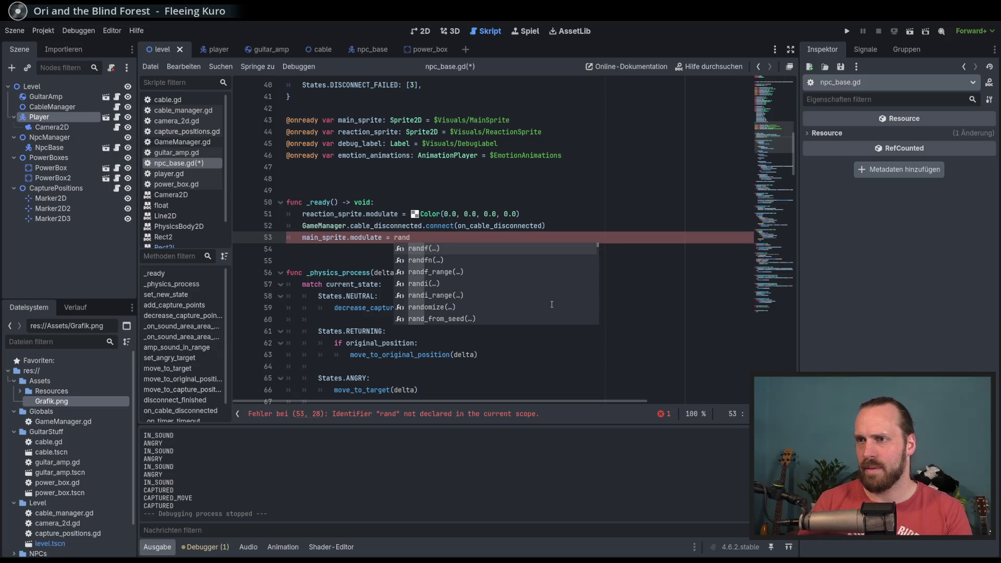
key("BackSpace")
key("BackSpace")
key("BackSpace")
type("Color")
key("Escape")
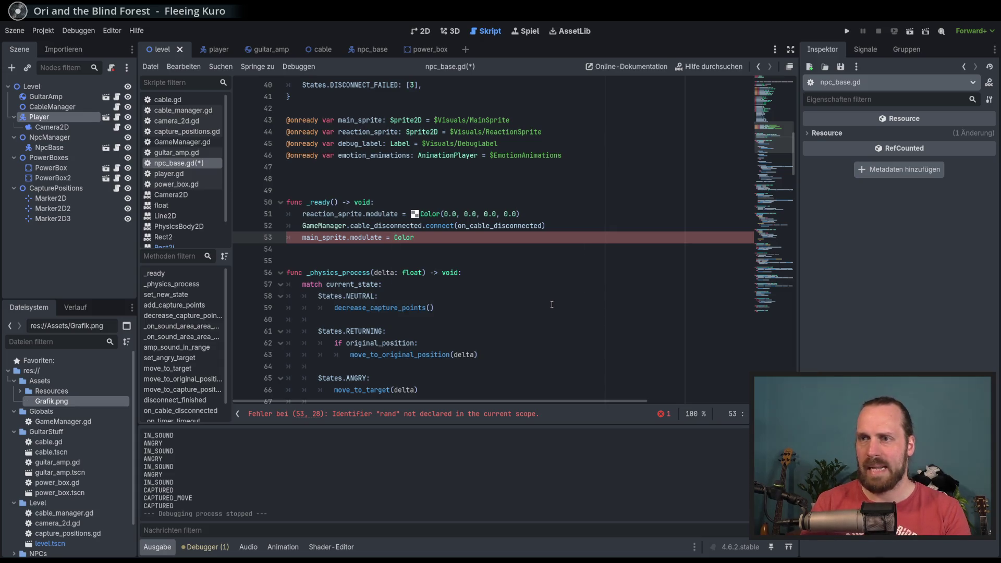
type("(")
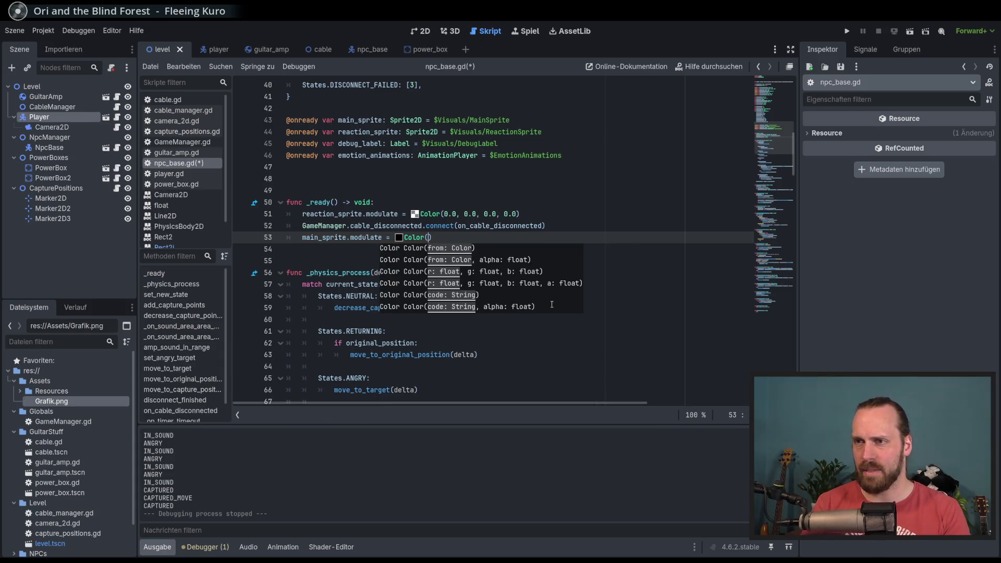
type("rand")
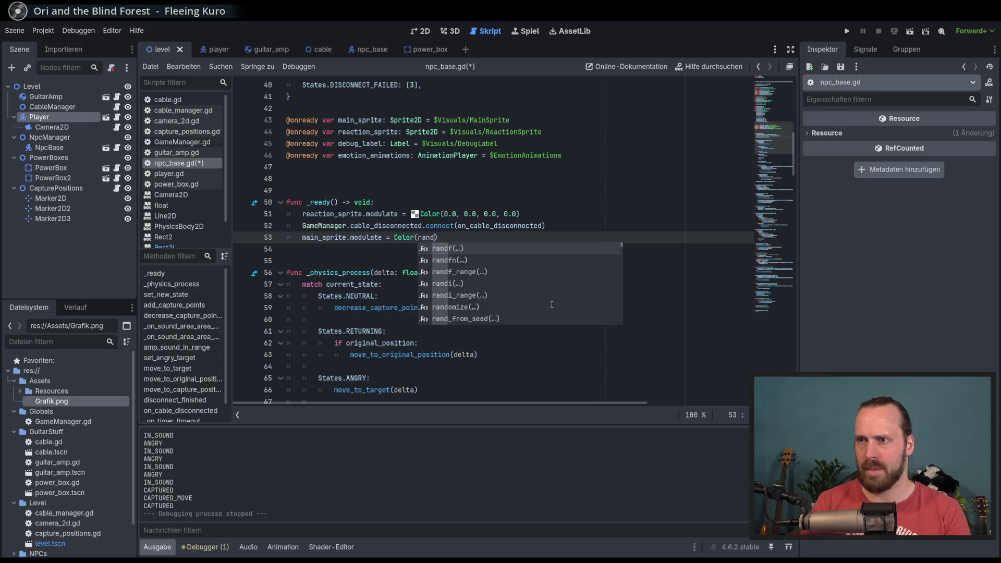
key("Down")
key("Down")
key("Return")
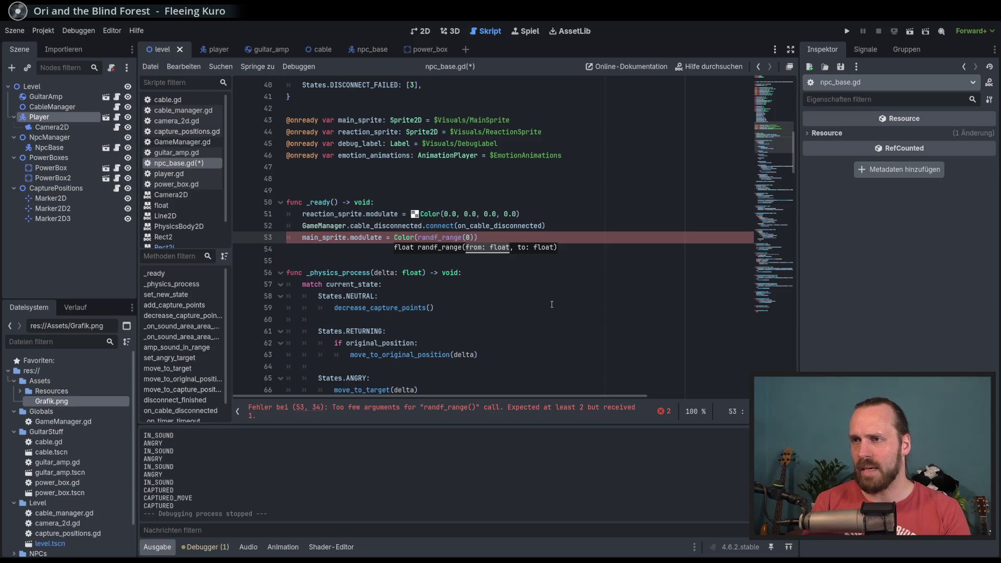
key("BackSpace")
key("BackSpace")
key("BackSpace")
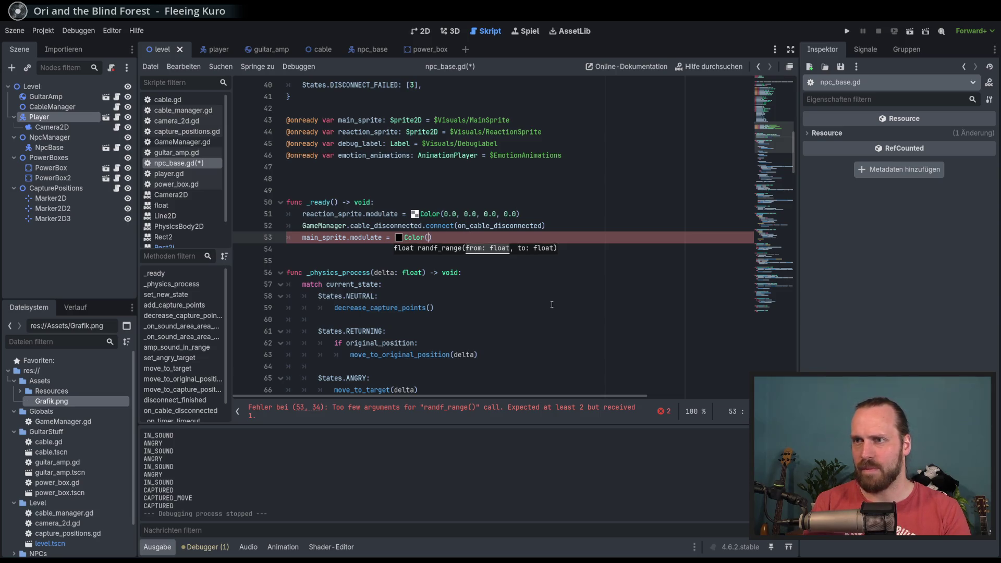
key("BackSpace")
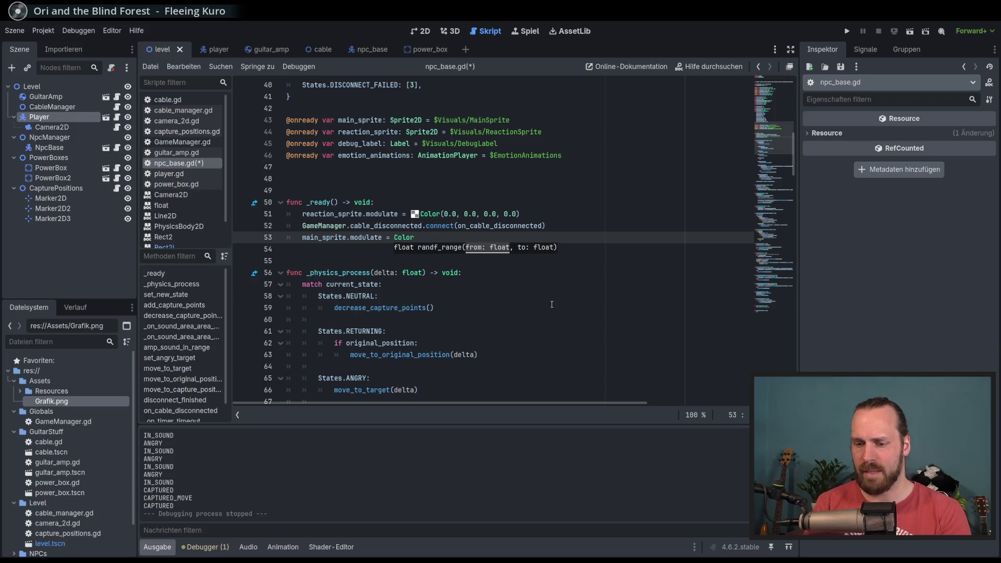
Fill Color with randf_range(0.9, 1) for red, green and blue, and save.
type("(")
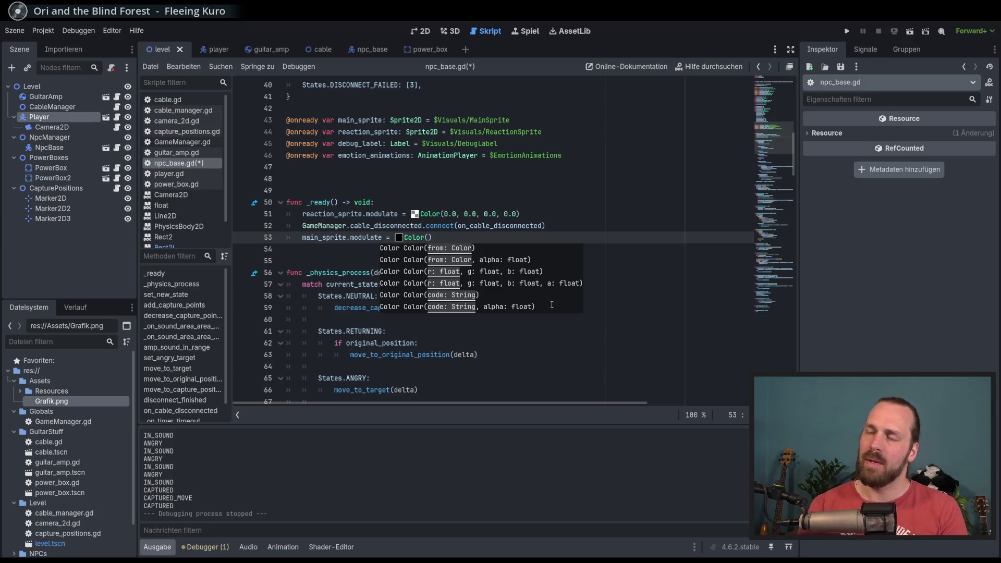
type("rand")
key("Down")
key("Return")
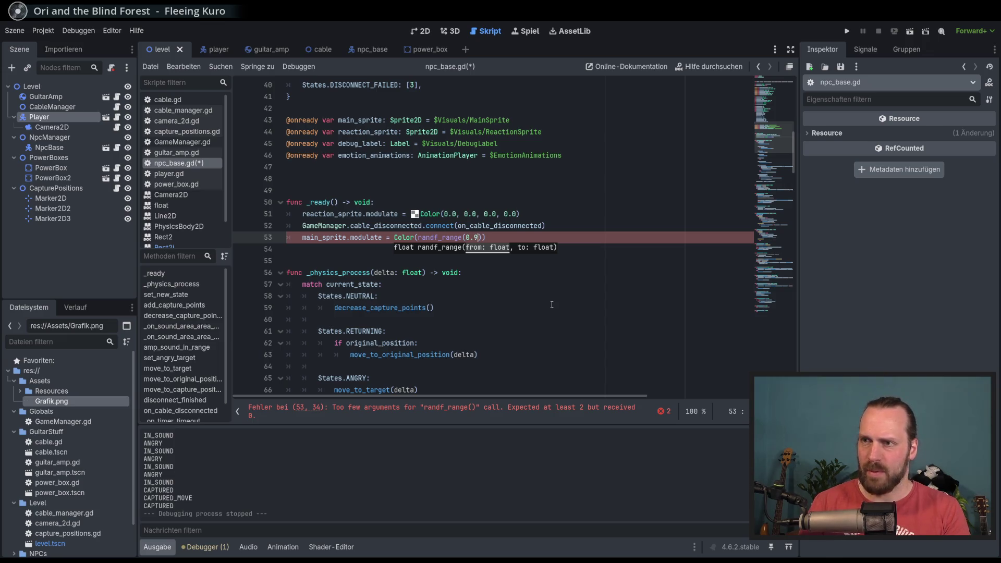
type(", r")
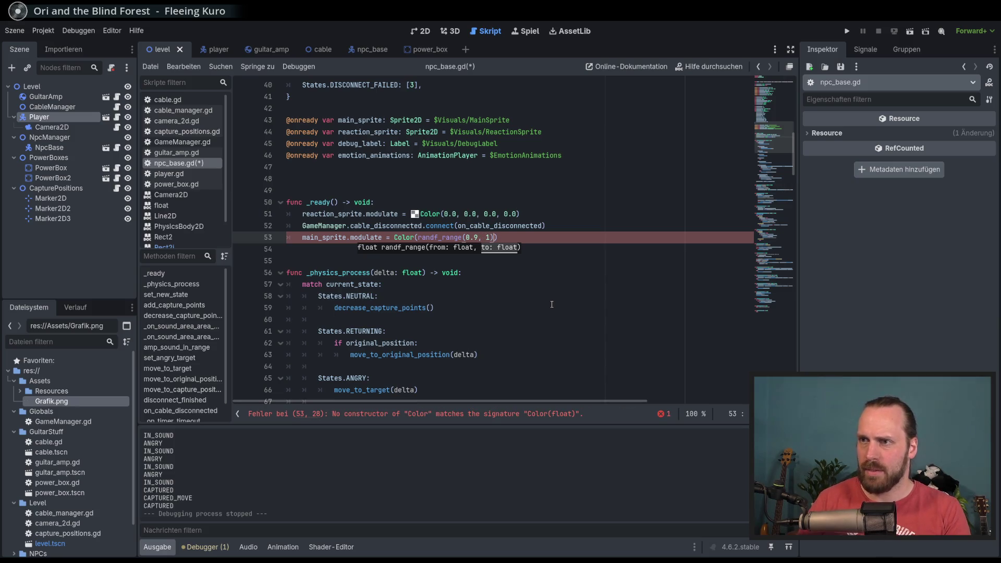
type("and")
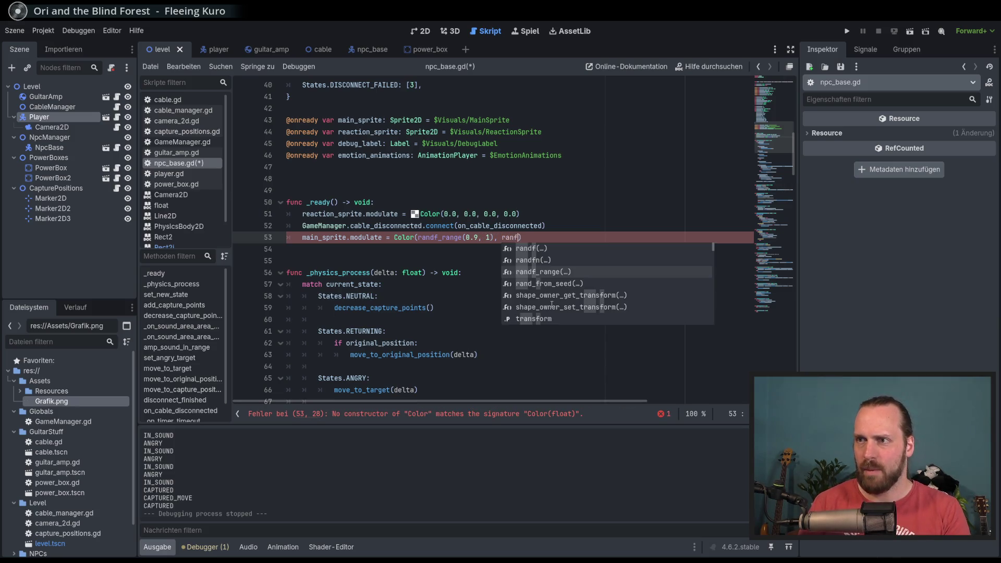
key("Return")
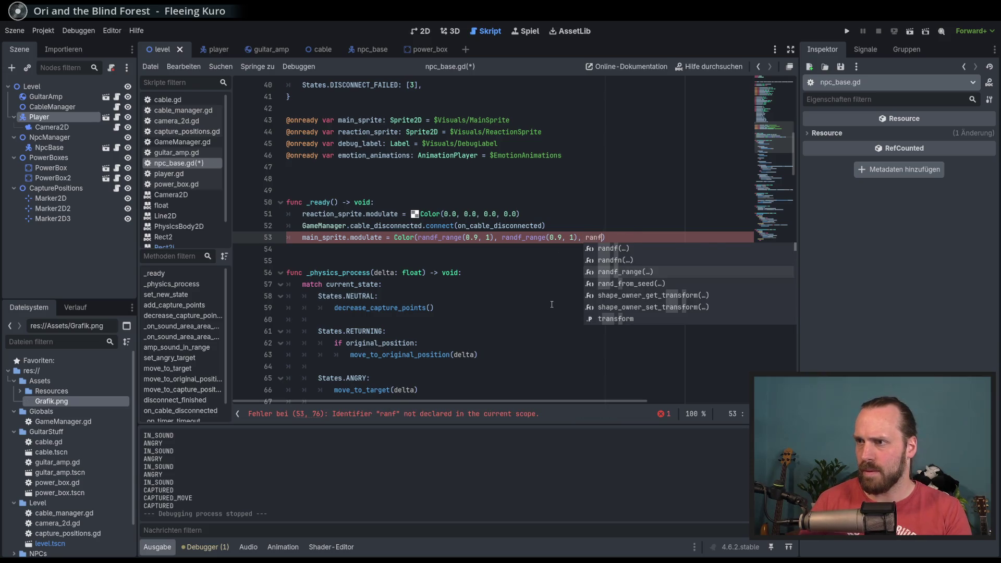
key("Return")
type("0.9, 1))")
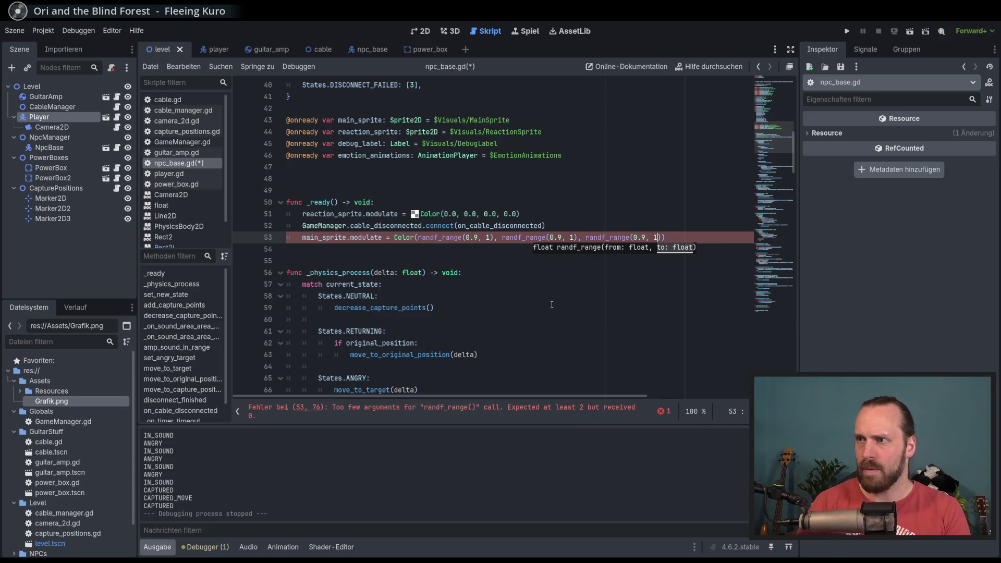
key("ctrl+s")
Run the game to check the tint, restart it, then stop it.
key("F5")
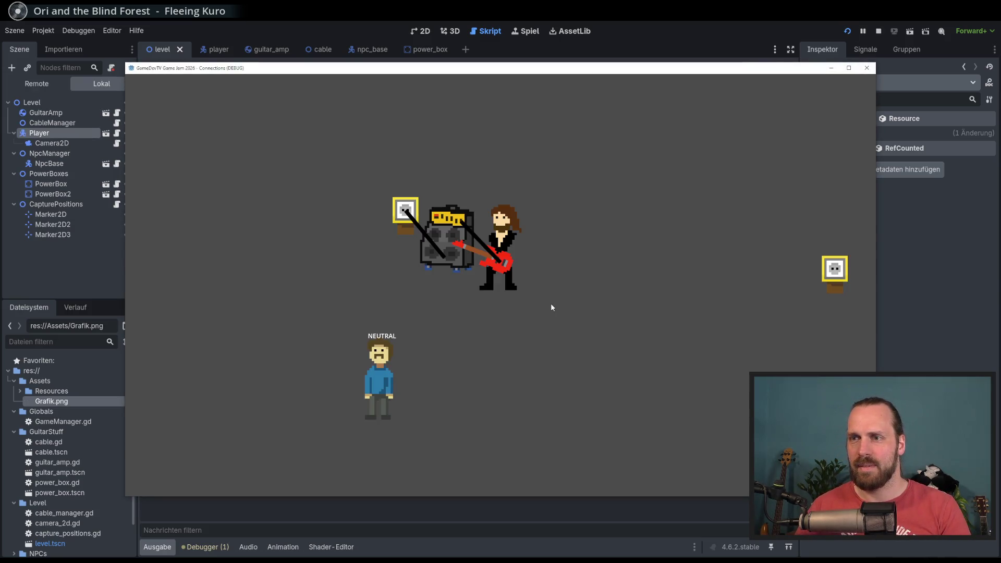
key("F5")
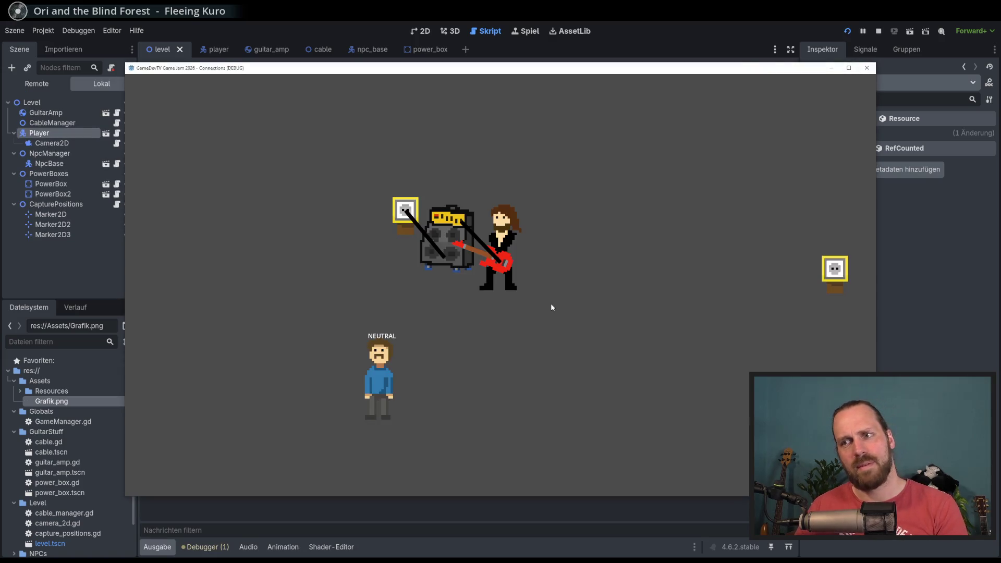
key("F8")
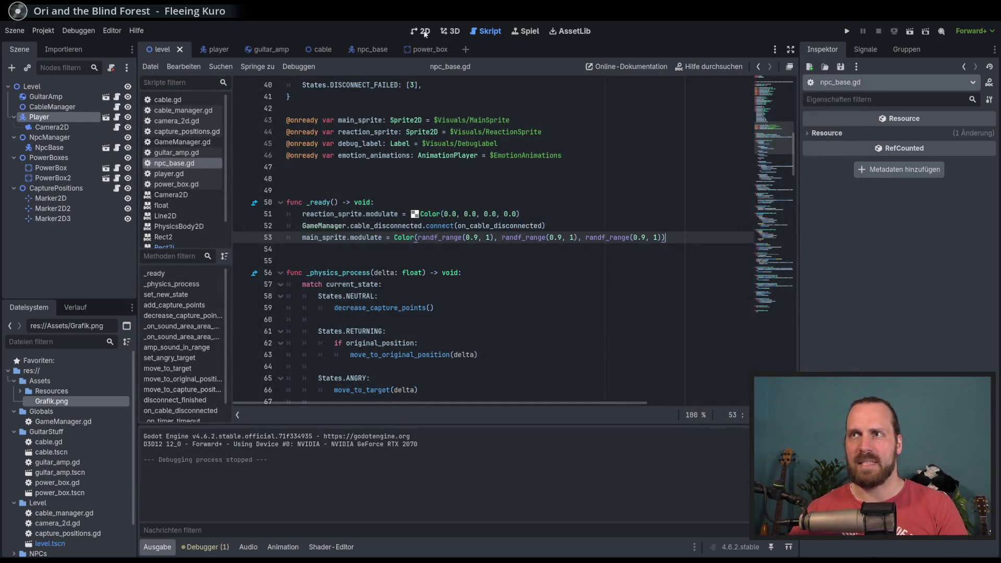
In the level's 2D view, duplicate NpcBase five times and place copies around the amp.
left_click(421, 31)
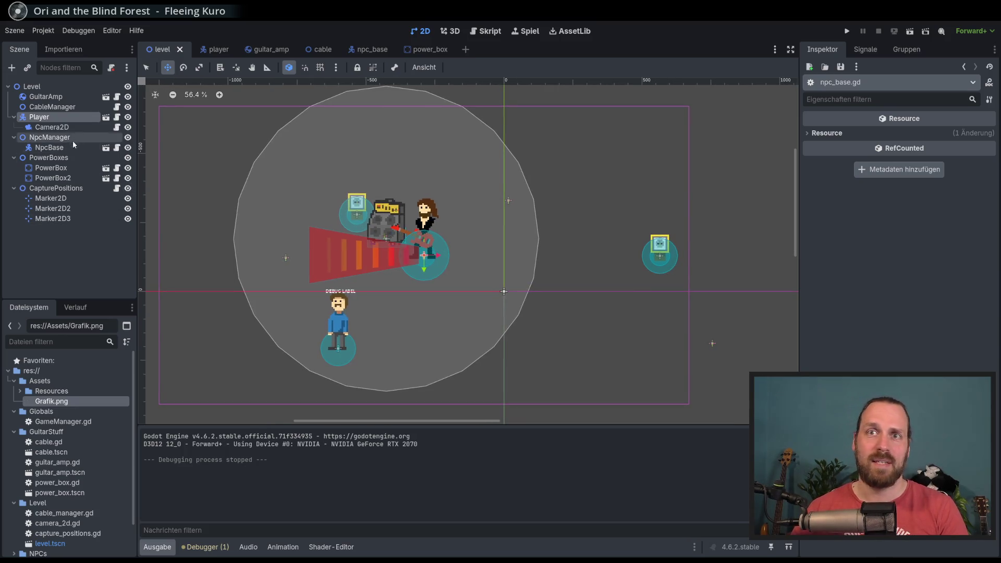
left_click(49, 148)
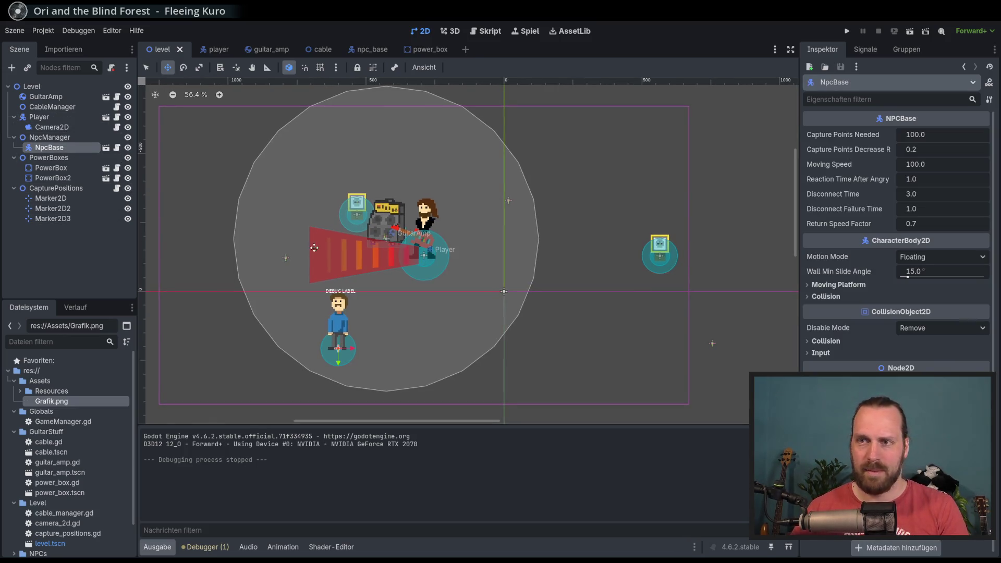
key("ctrl+d")
left_click(416, 284)
key("ctrl+d")
left_click(458, 277)
key("ctrl+d")
left_click(503, 280)
key("ctrl+d")
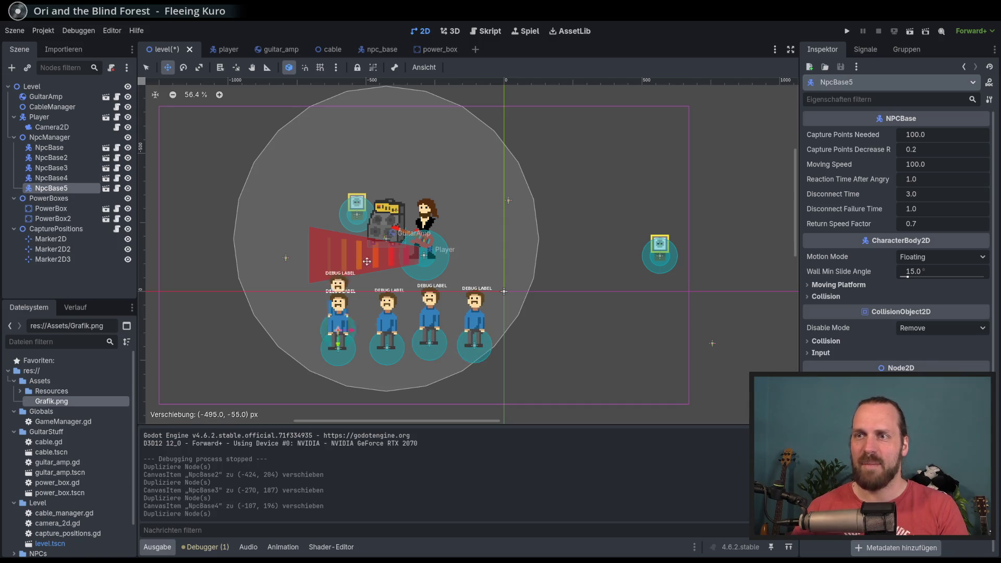
left_click(315, 269)
key("ctrl+d")
left_click(290, 226)
Place six more NPC copies up to NpcBase12 across the level and run the game.
key("ctrl+d")
left_click(317, 202)
key("ctrl+d")
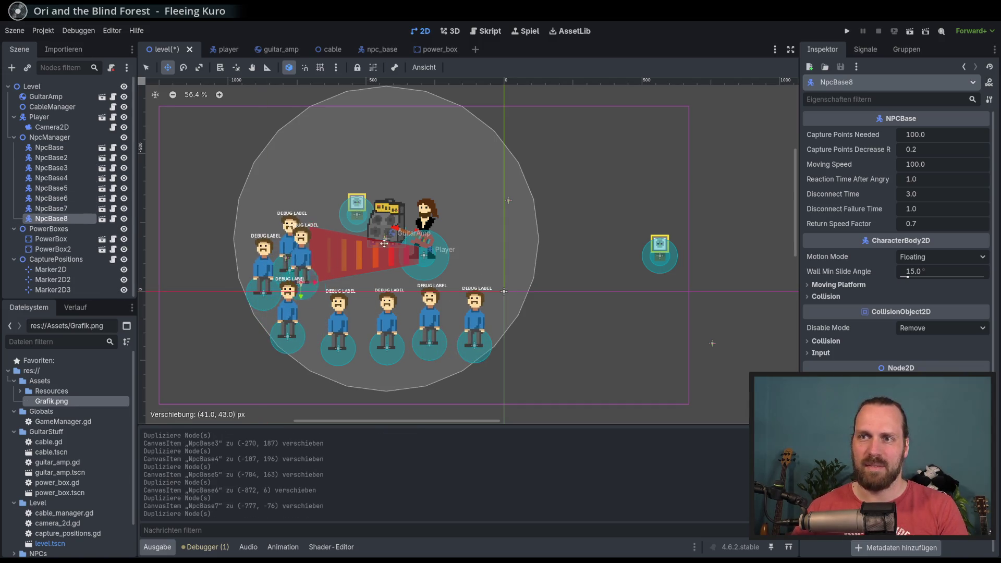
left_click(397, 262)
key("ctrl+d")
left_click(381, 285)
key("ctrl+d")
left_click(436, 284)
key("ctrl+d")
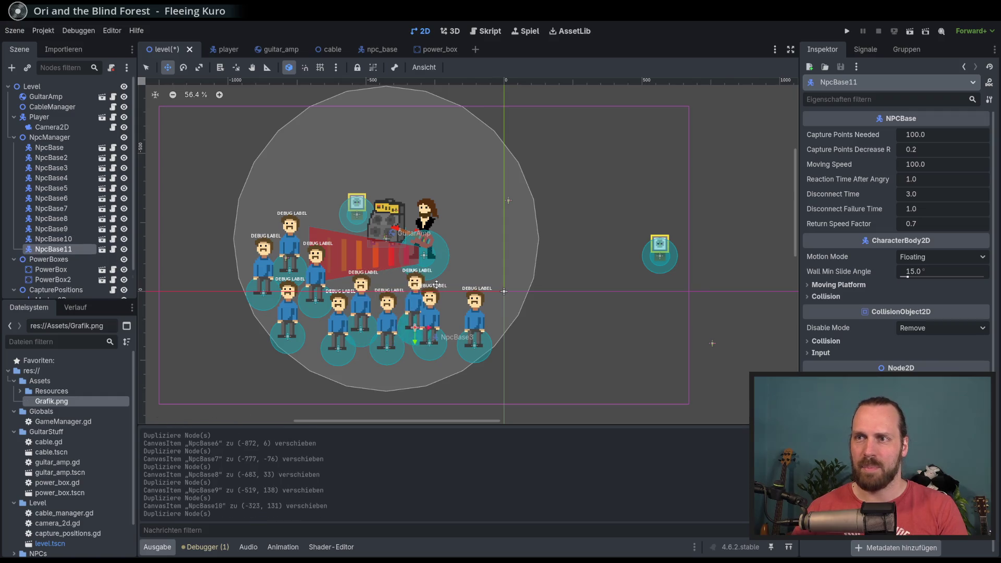
left_click(474, 280)
key("ctrl+d")
left_click(614, 301)
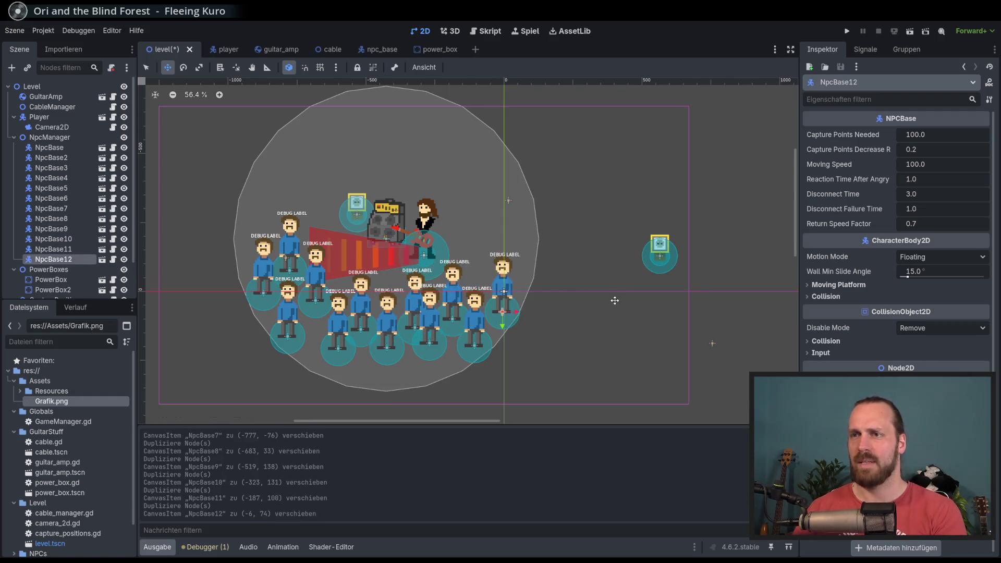
key("F5")
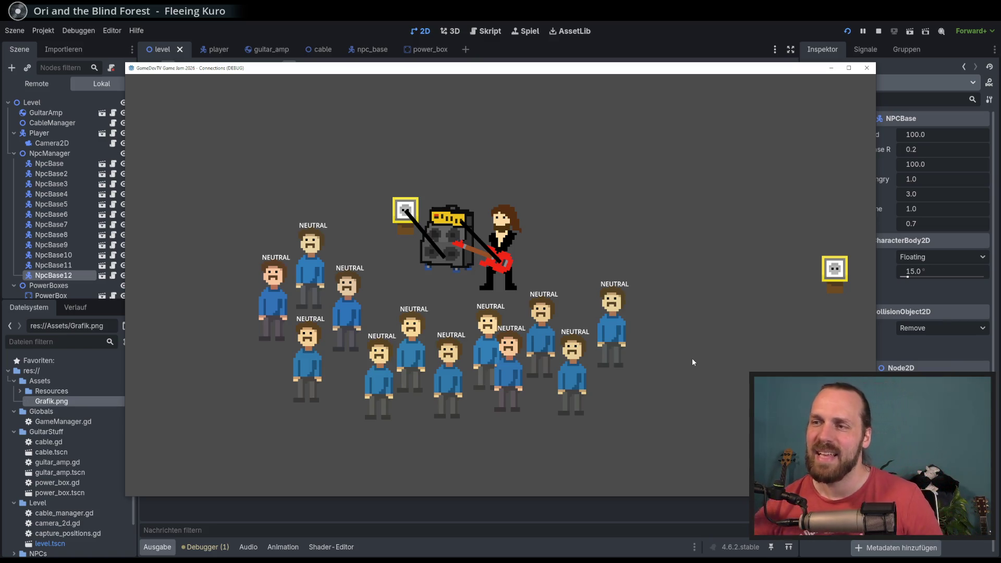
Walk the guitarist around the amp and pull it up-right across the level.
key("s")
key("a")
key("space")
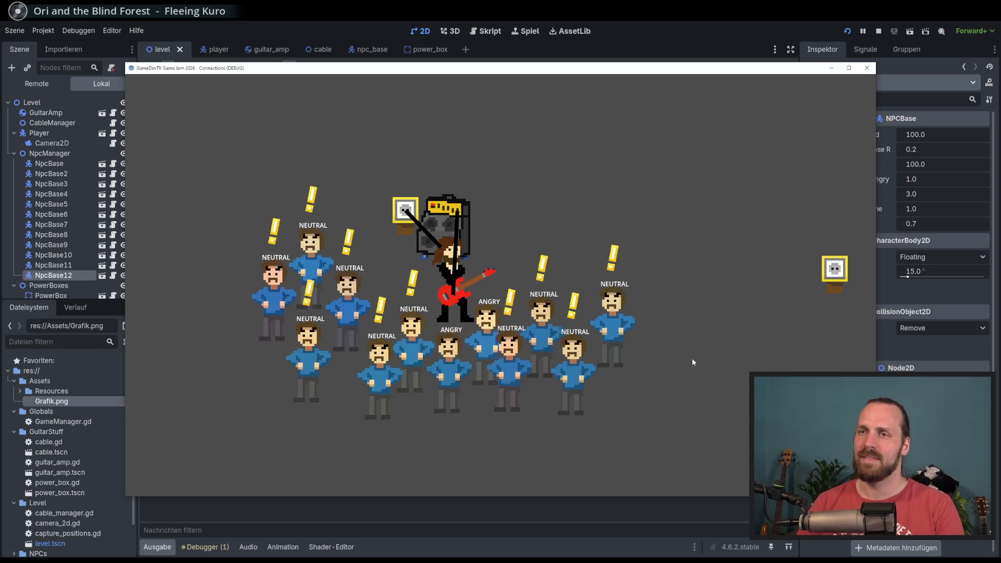
key("w")
key("d")
key("s")
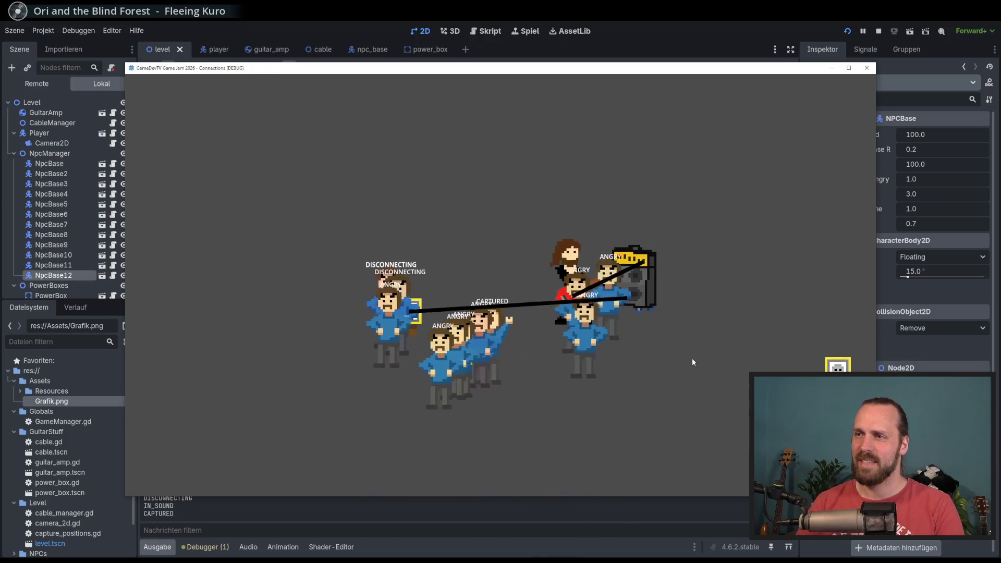
Carry the amp away to break its cable, bring it back to reconnect, then drag it left.
key("d")
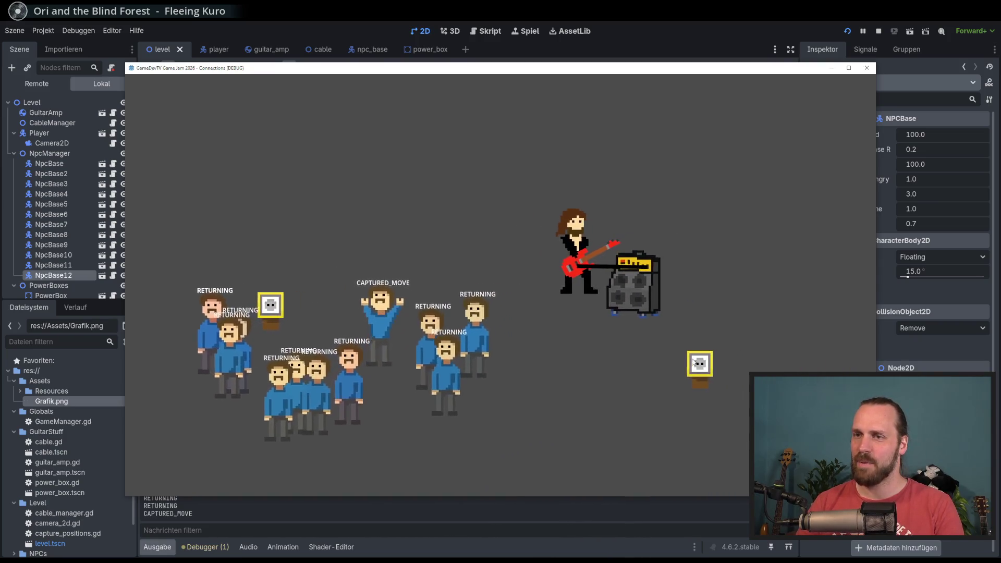
key("s")
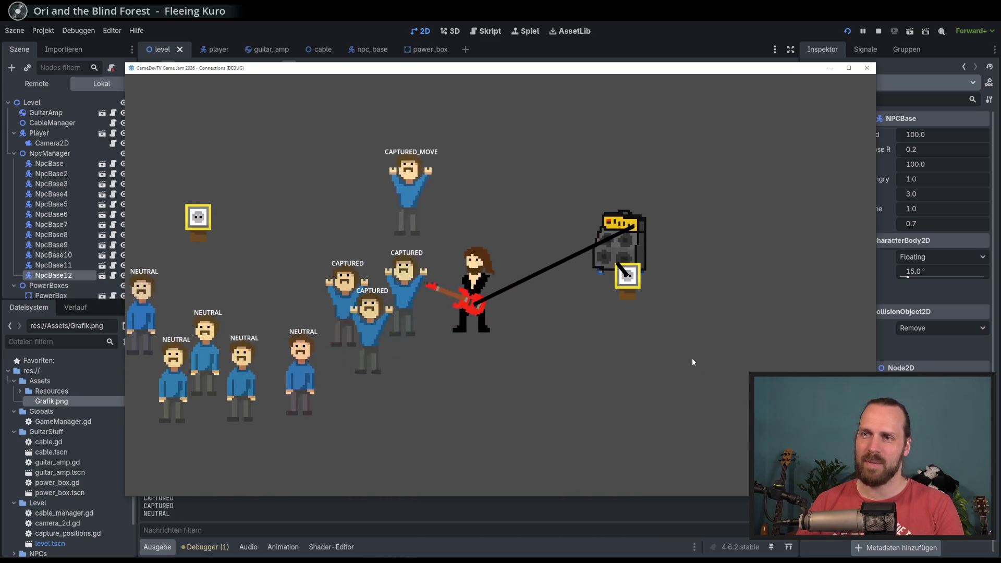
key("d")
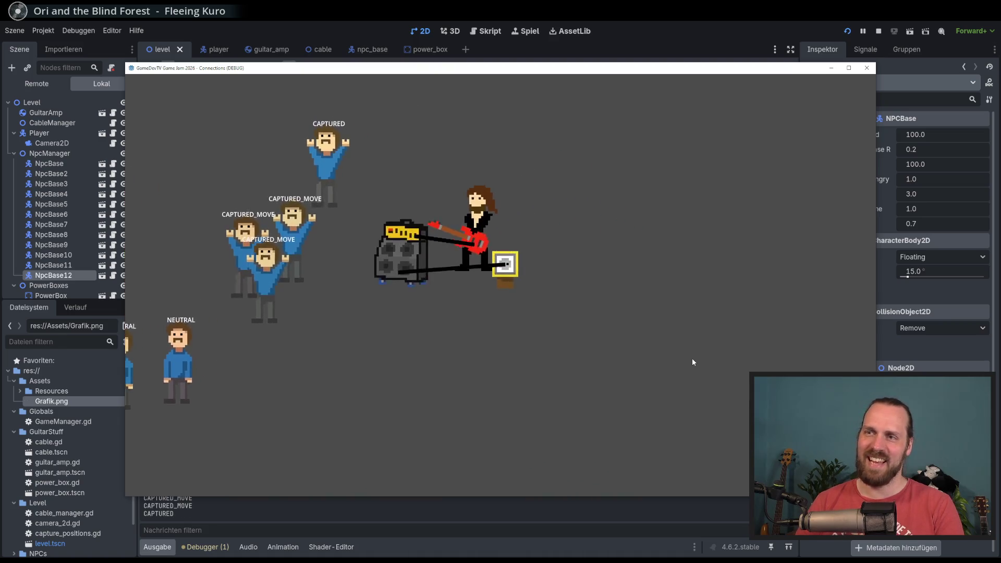
key("a")
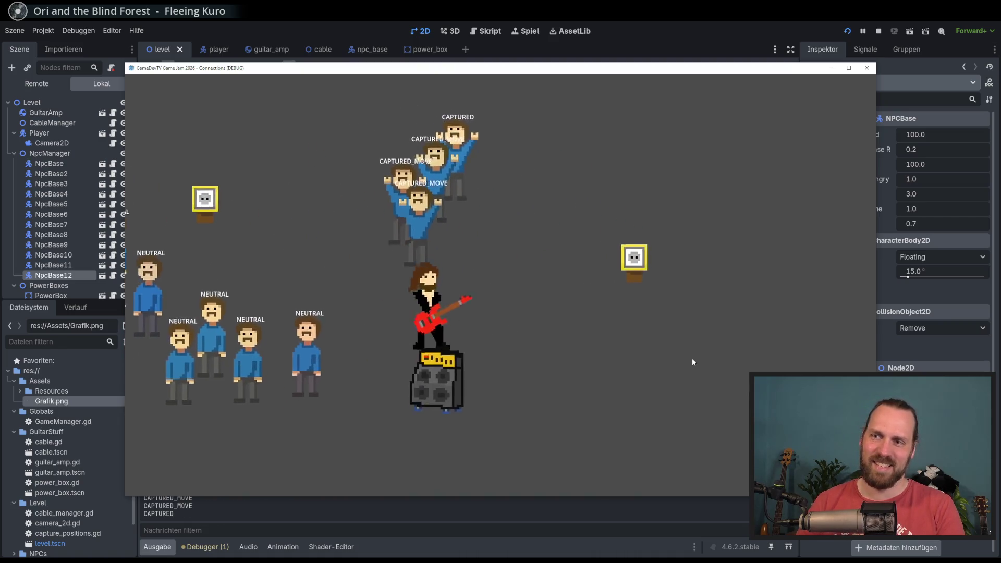
key("s")
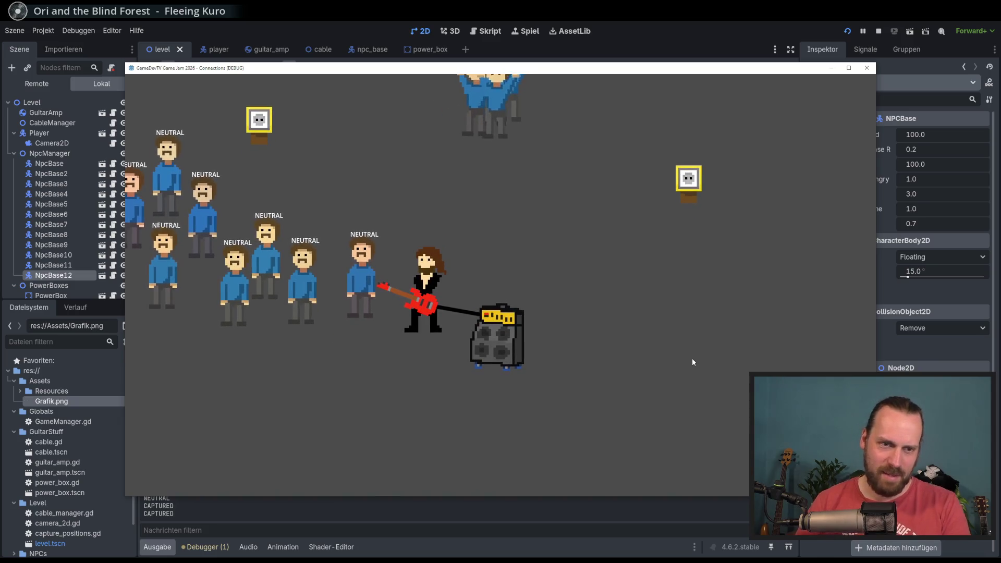
key("a")
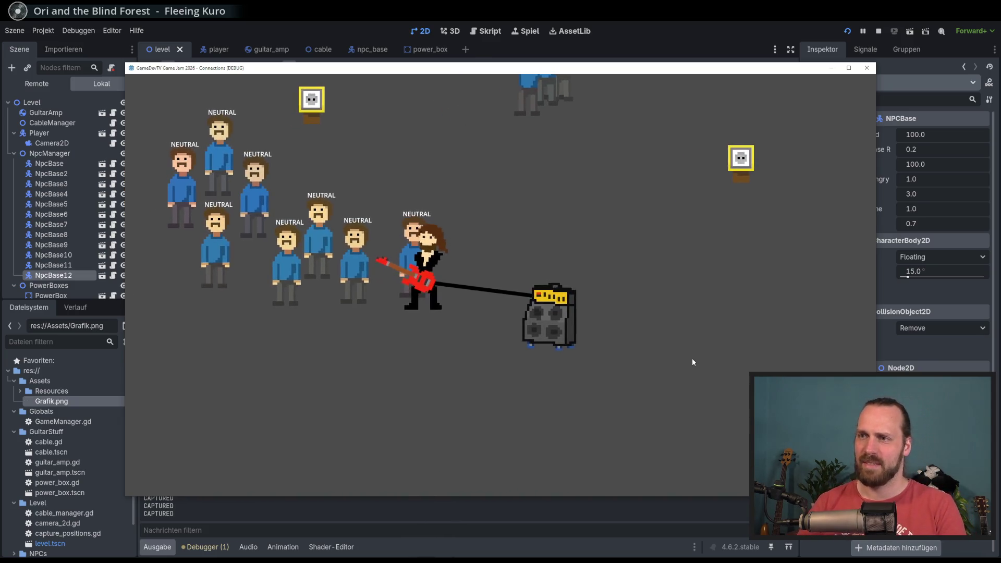
Haul the amp to the second power box, then approach the neutral NPCs to capture them.
key("d")
key("w")
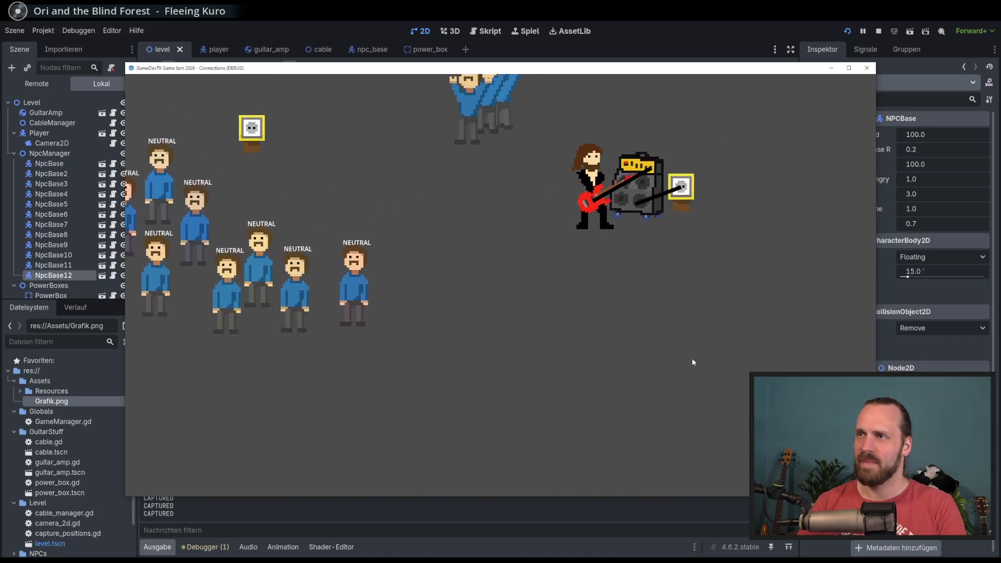
key("s")
key("a")
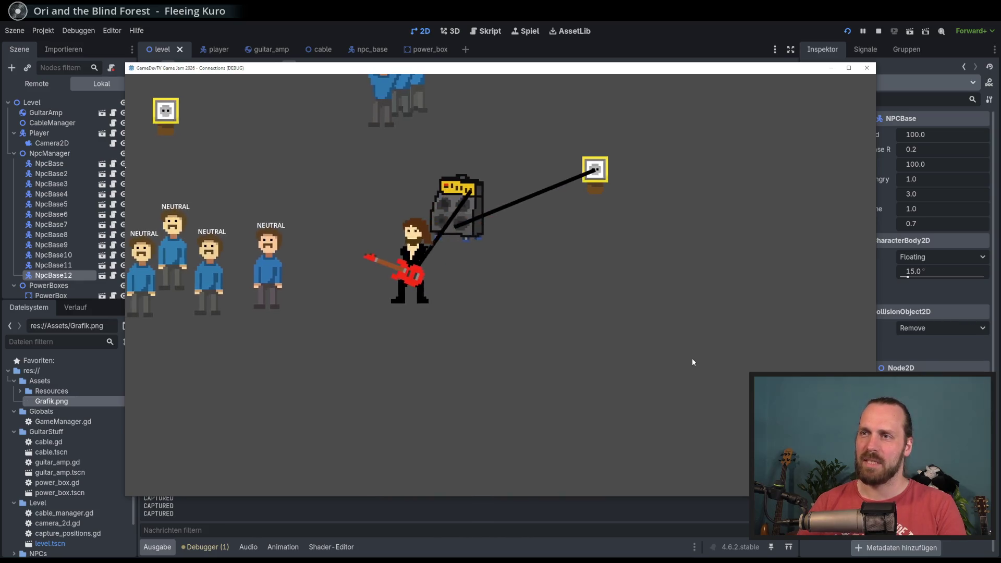
key("a")
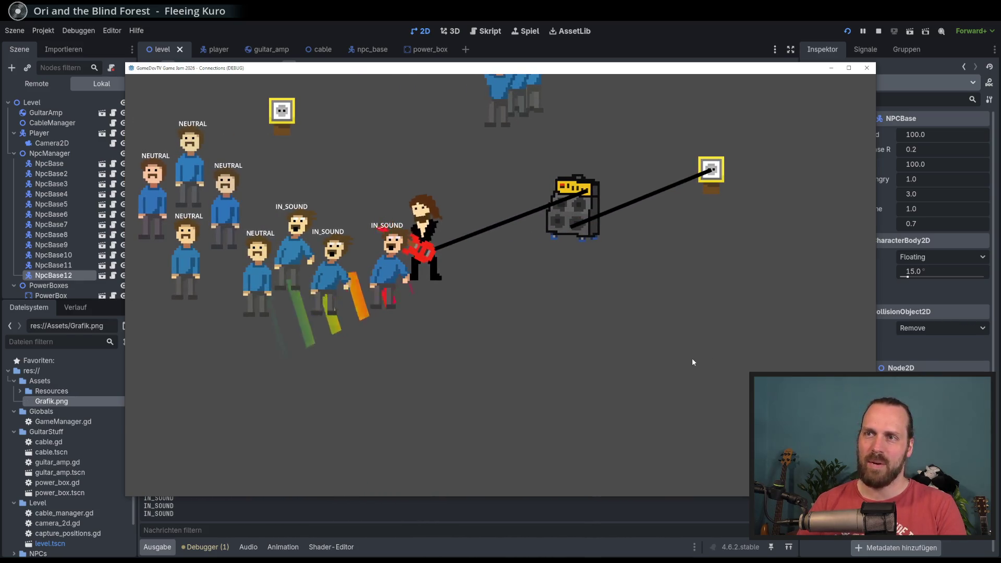
key("w")
key("a")
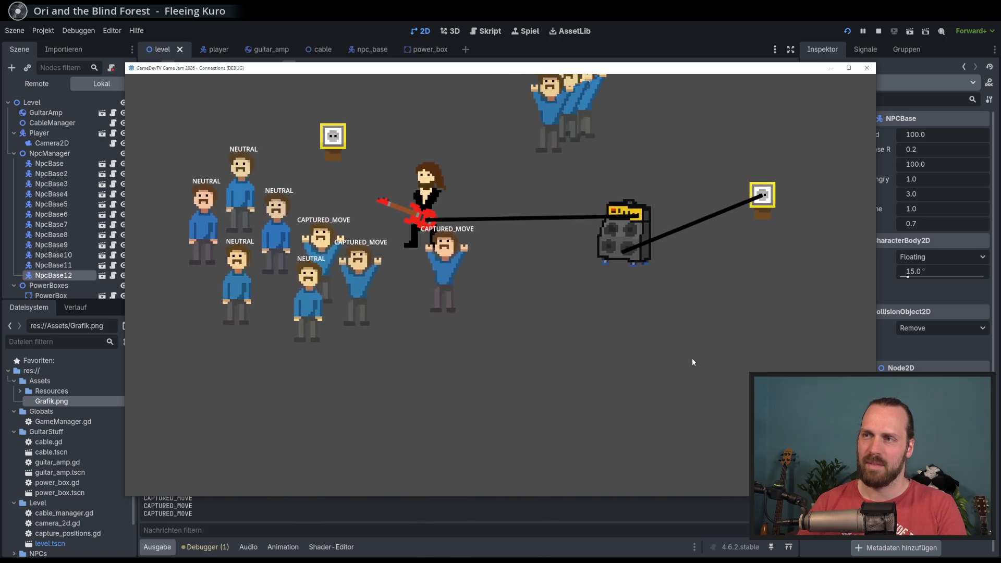
Walk through the NPC crowd and stretch the cable until it disconnects.
key("d")
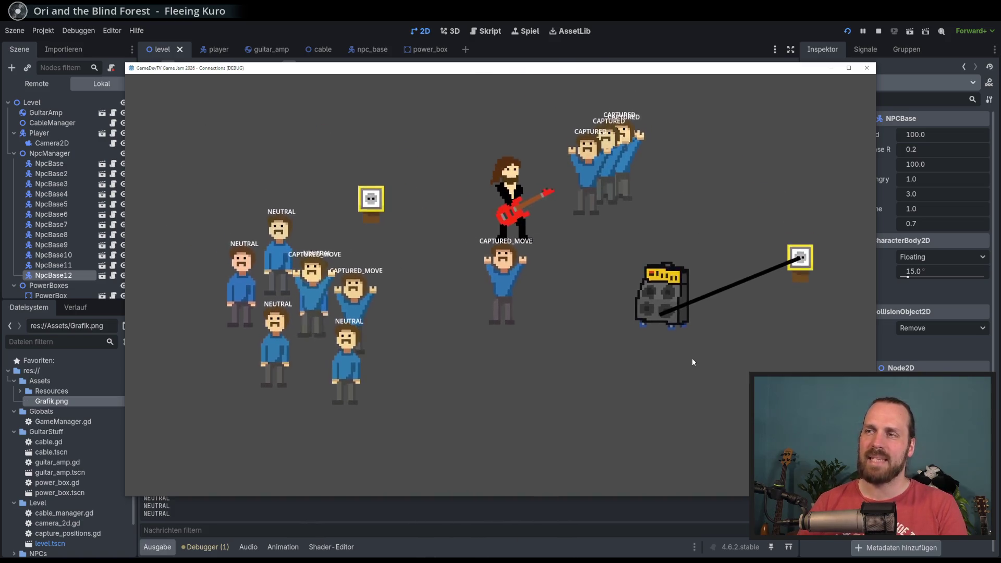
key("s")
key("a")
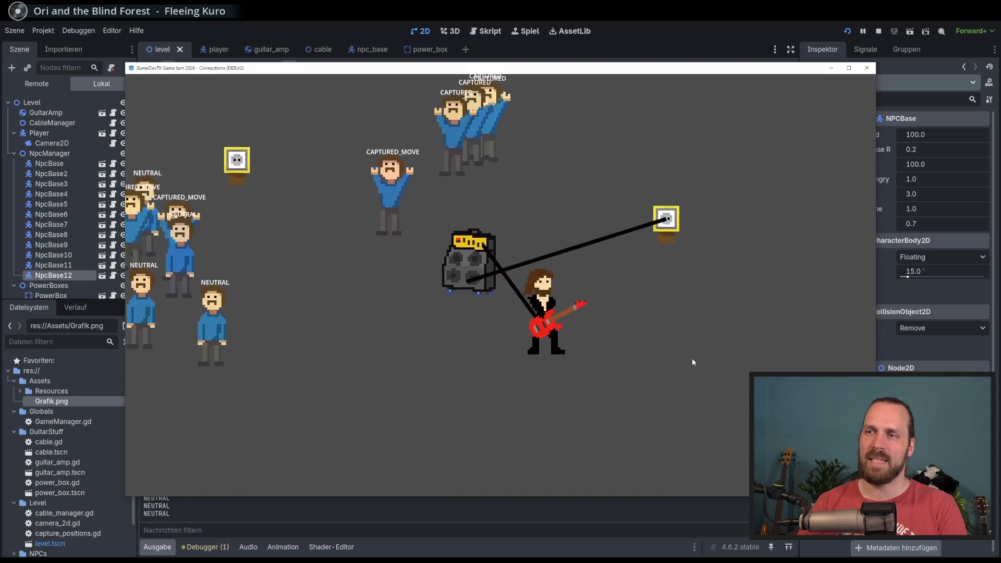
key("a")
key("w")
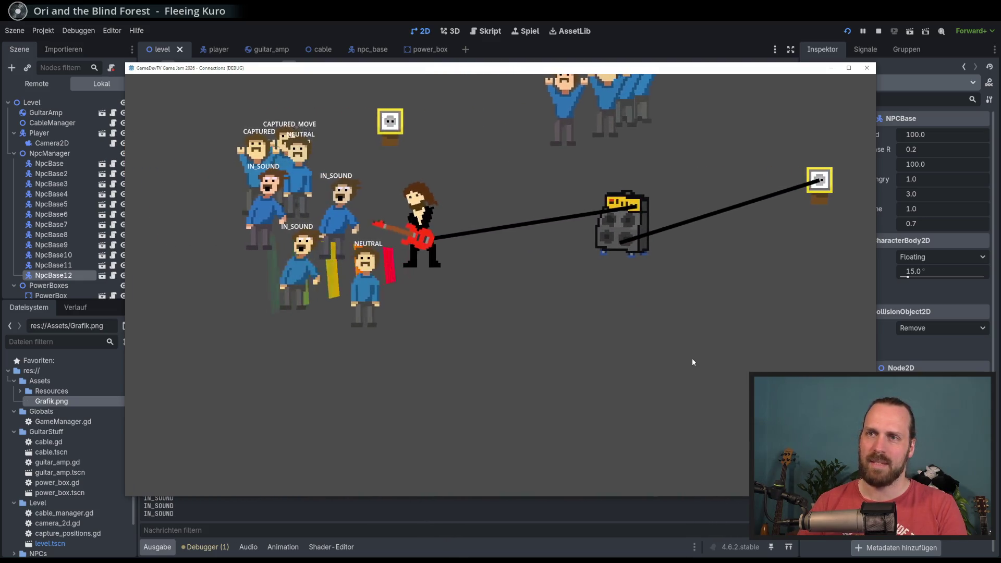
key("s")
key("w")
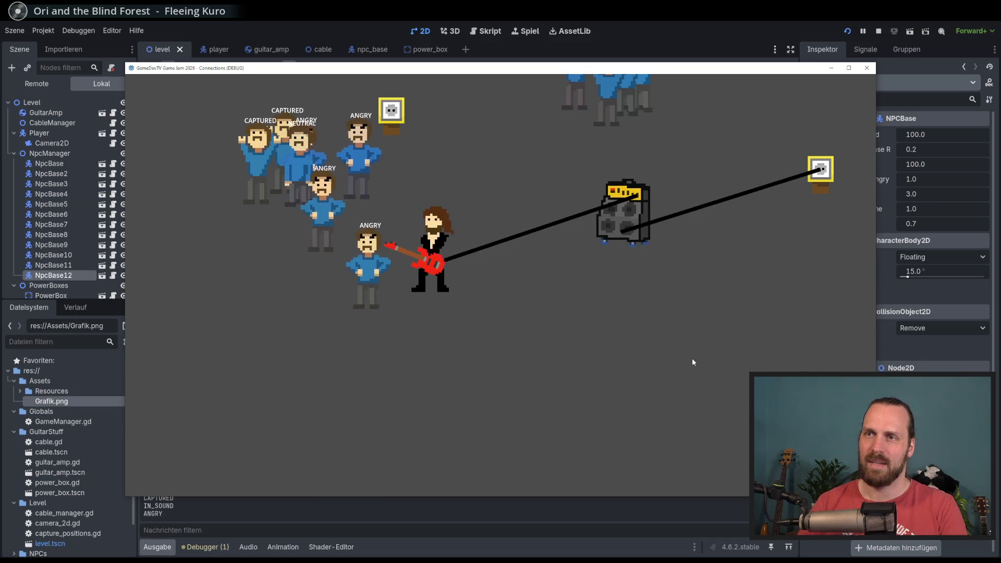
key("w")
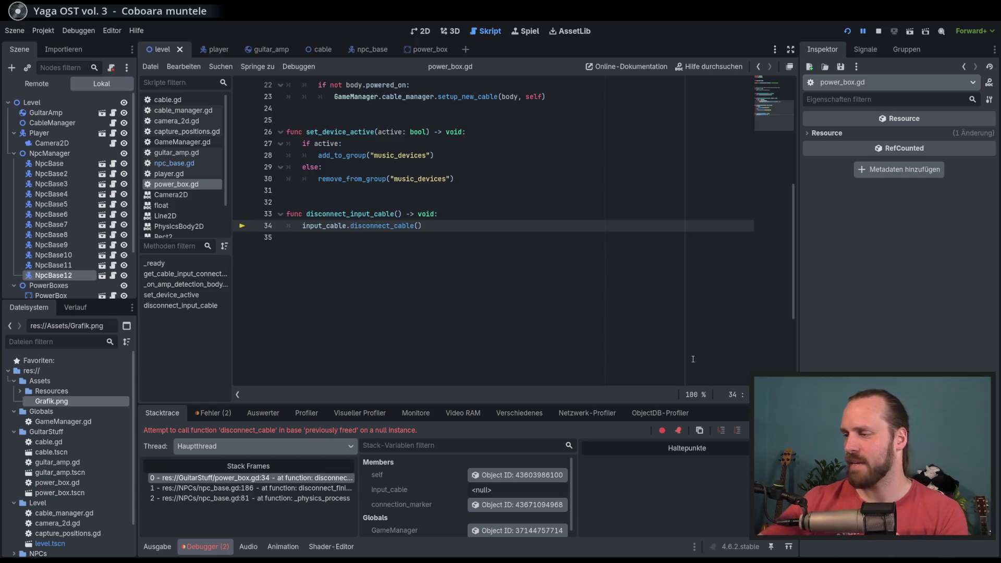
Stop the crashed debug session and scroll power_box.gd back up to the placeholder line in _ready.
key("F8")
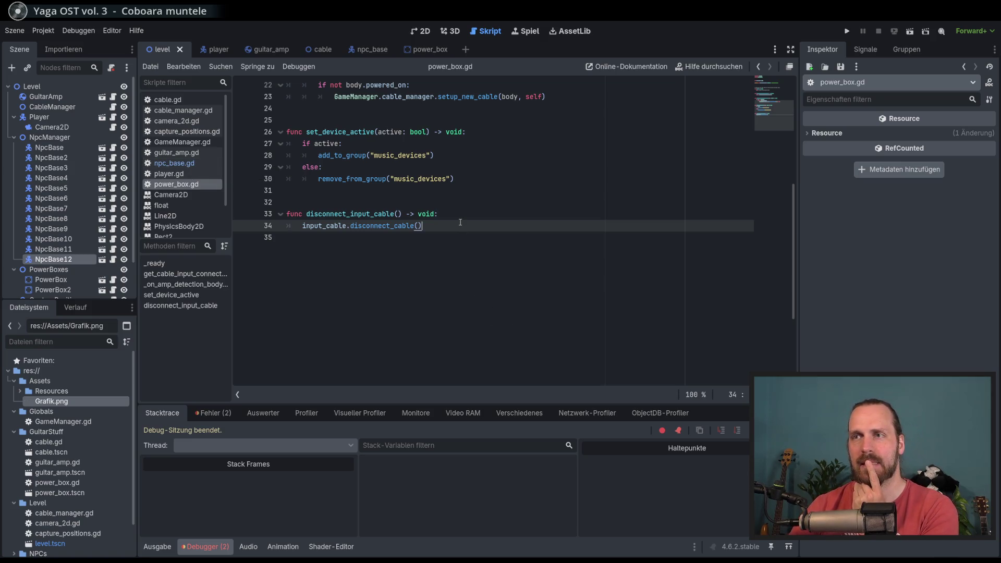
scroll(461, 223, "up", 2)
scroll(476, 261, "up", 3)
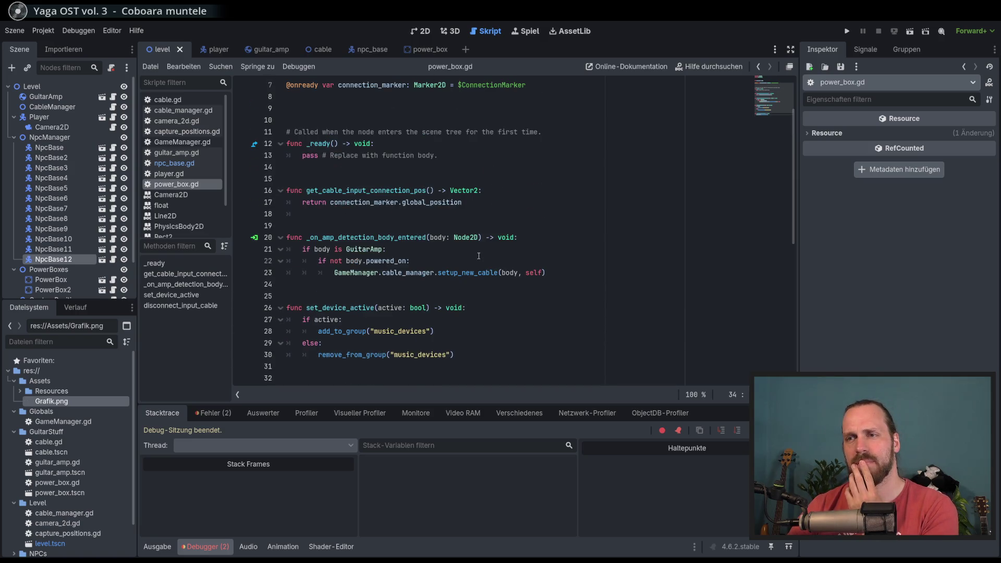
scroll(479, 256, "up", 2)
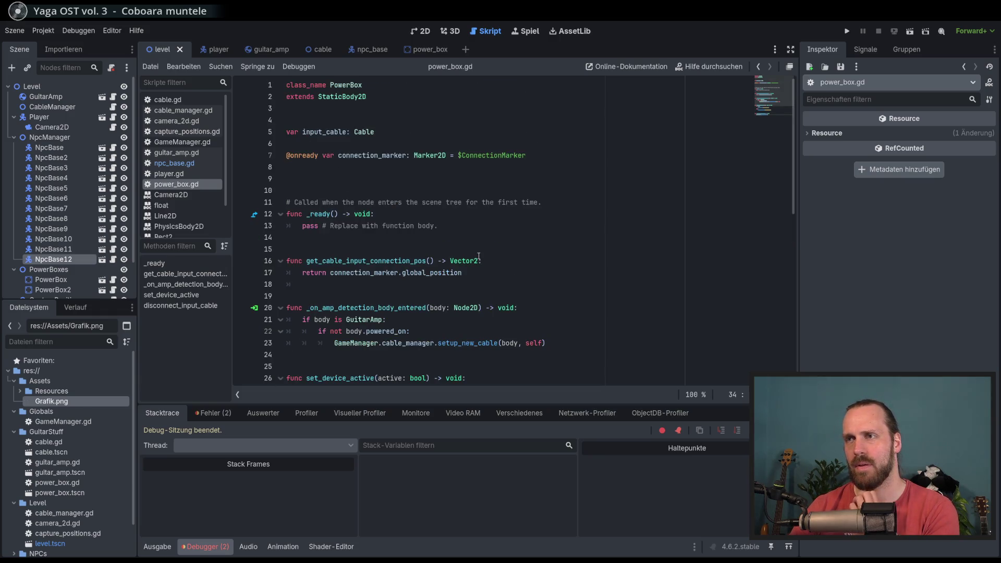
scroll(479, 256, "down", 4)
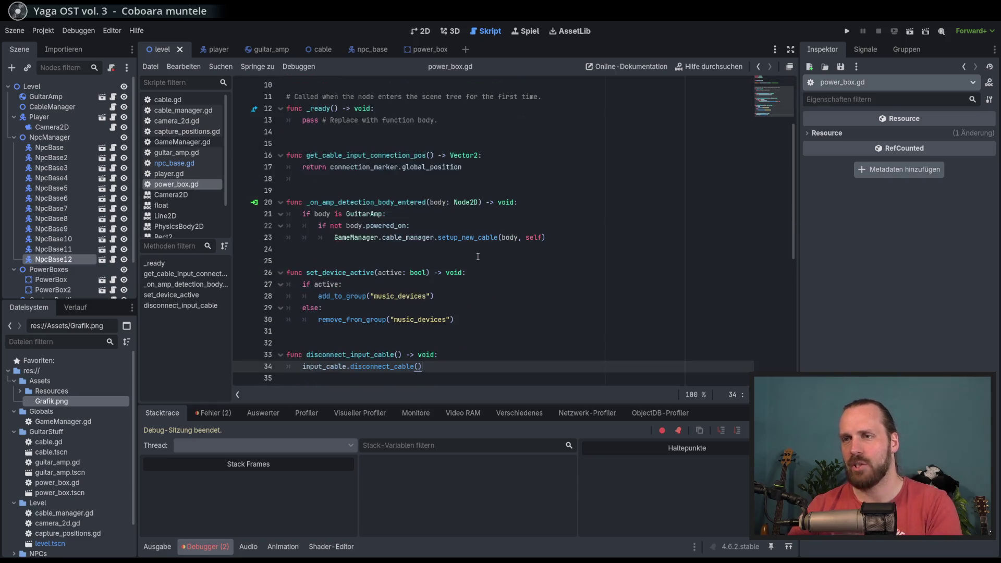
scroll(472, 263, "up", 4)
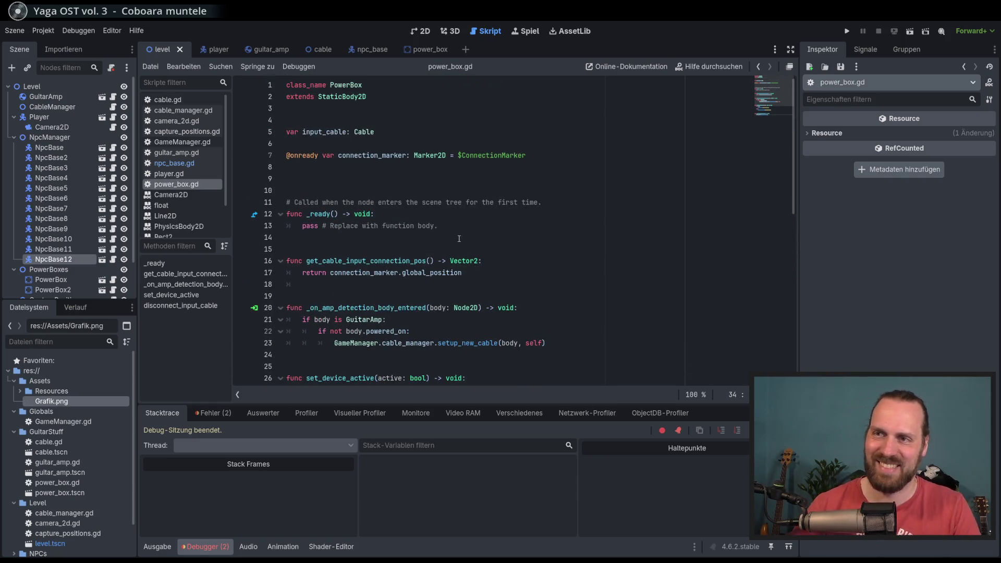
left_click(460, 231)
Replace the _ready placeholder with a GameManager.cable_disconnected.connect call.
left_click(301, 227, "shift")
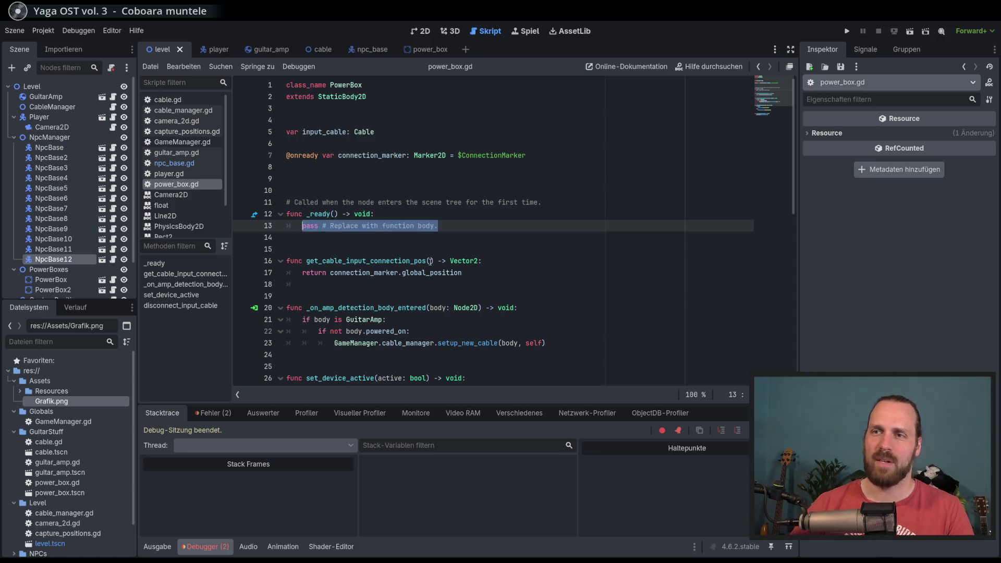
type("Game")
key("Return")
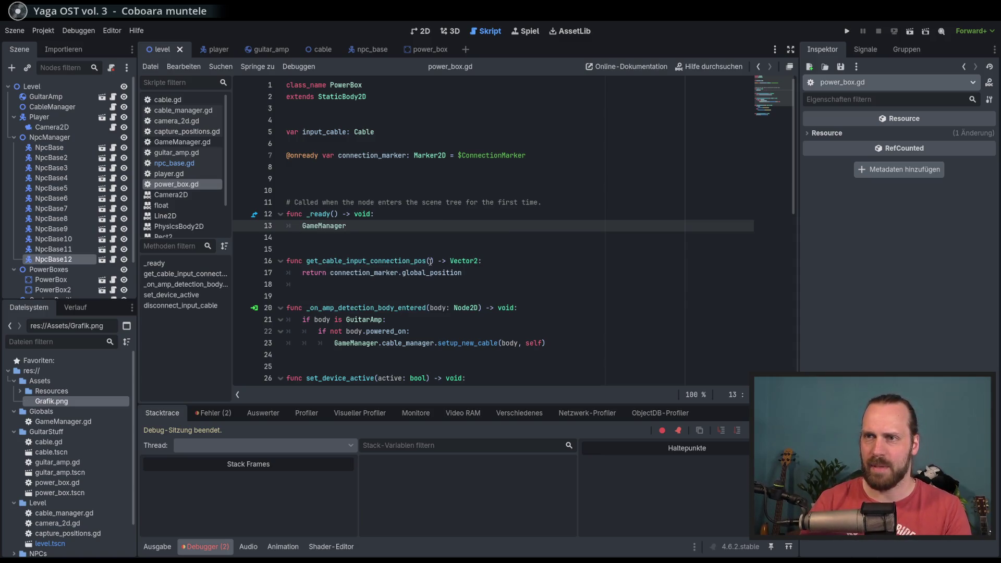
type(".")
key("Return")
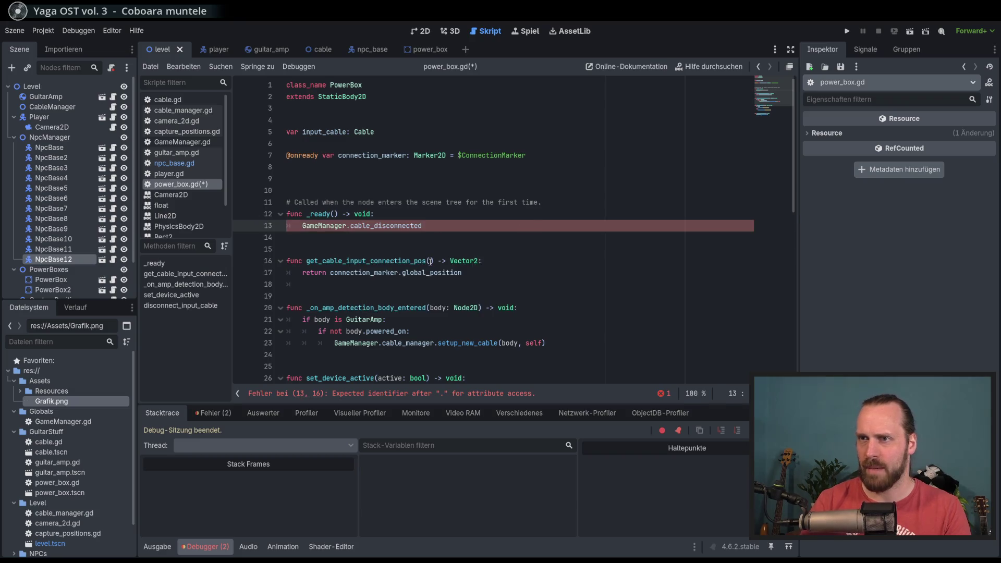
type(".connect()")
key("Return")
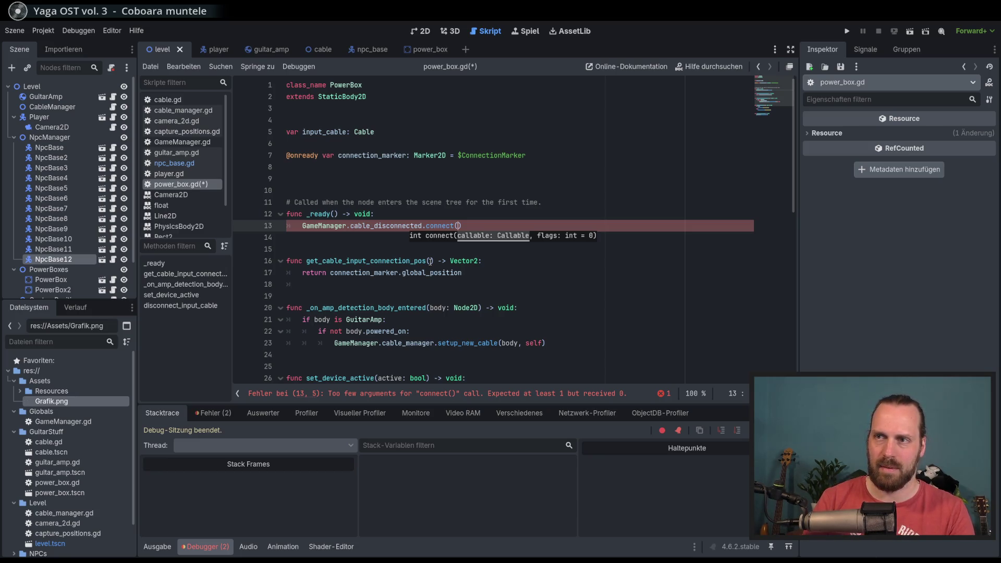
Name the connected handler on_cable_disconnected.
scroll(431, 266, "down", 5)
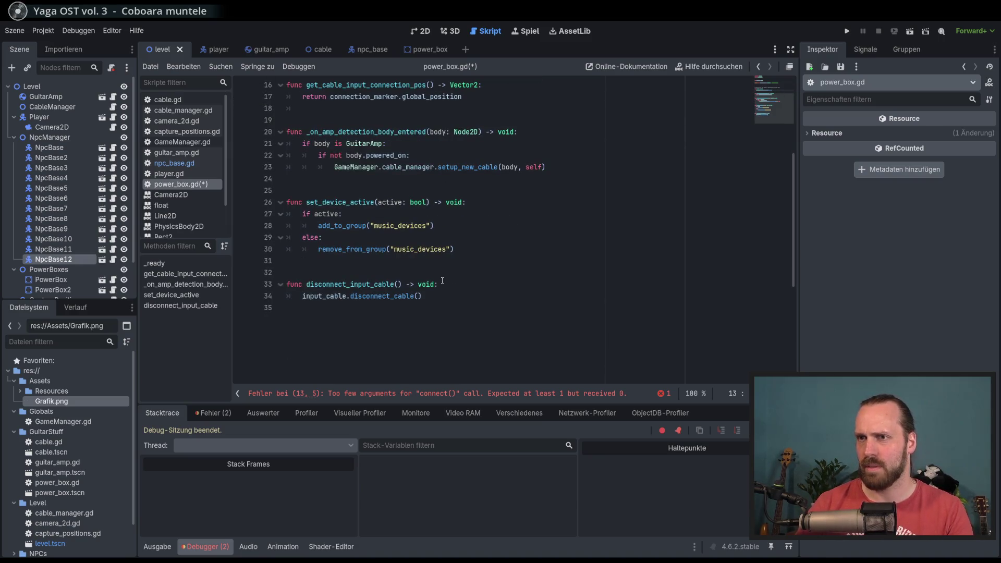
scroll(440, 281, "up", 4)
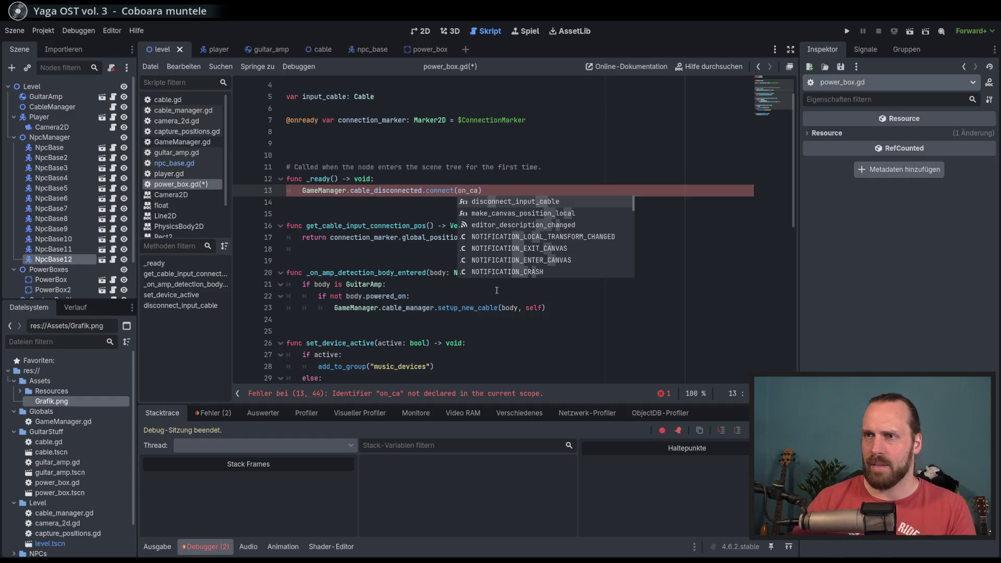
double_click(389, 191)
key("ctrl+c")
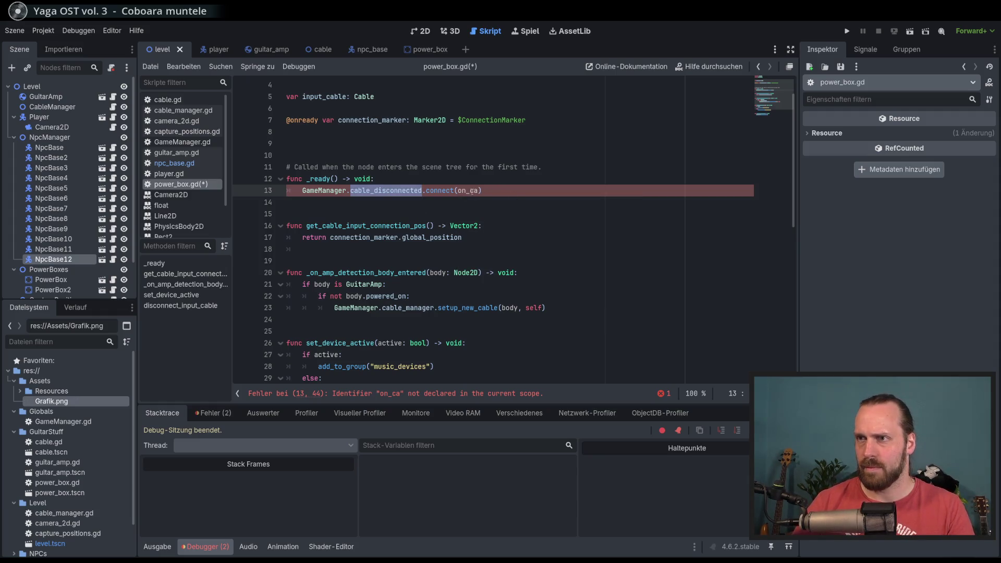
left_click(472, 191)
key("BackSpace")
key("BackSpace")
key("ctrl+v")
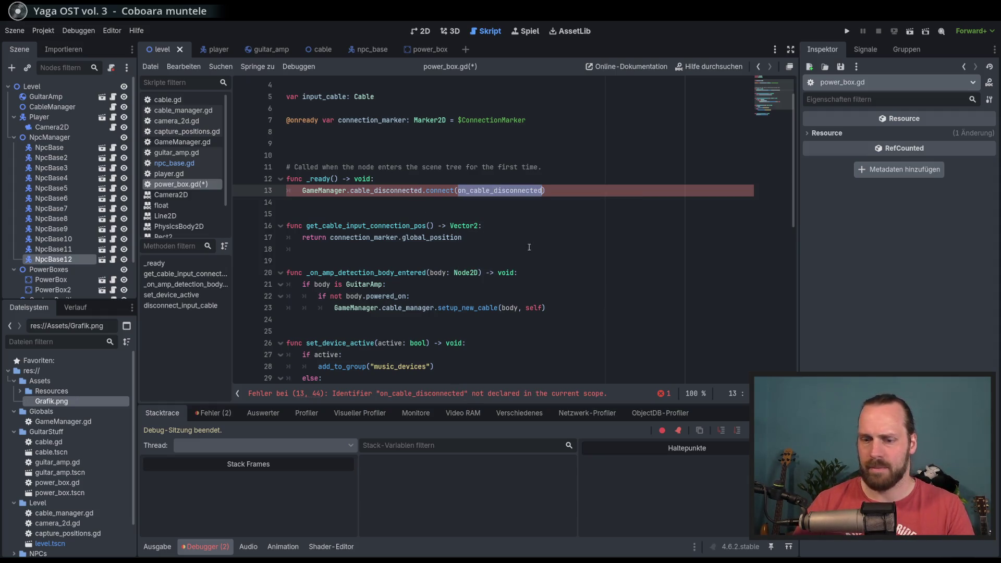
Add an on_cable_disconnected() function calling set_device_active(false), save, and run the game.
scroll(529, 247, "down", 8)
left_click(490, 280)
scroll(490, 280, "up", 5)
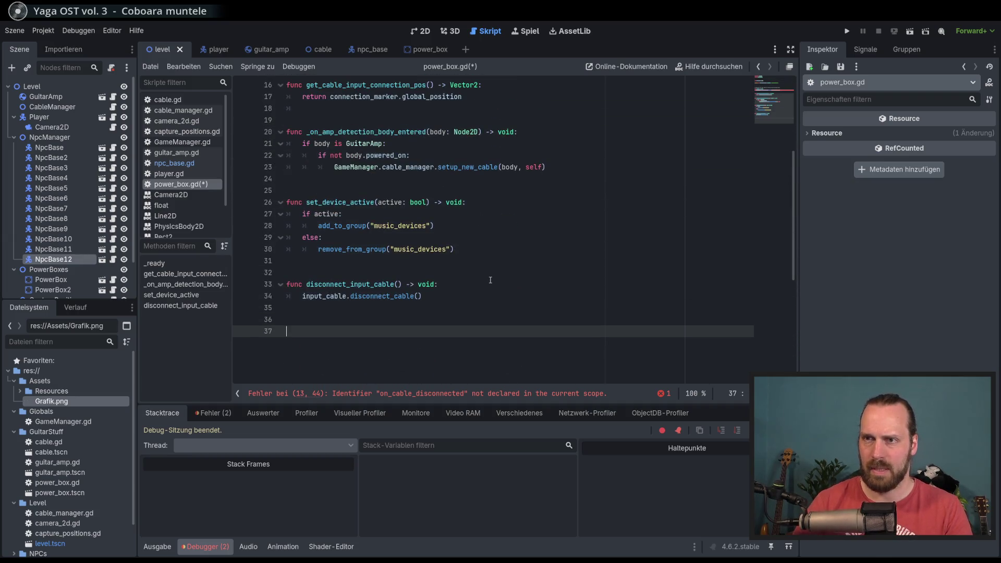
type("on_cable_disconnected")
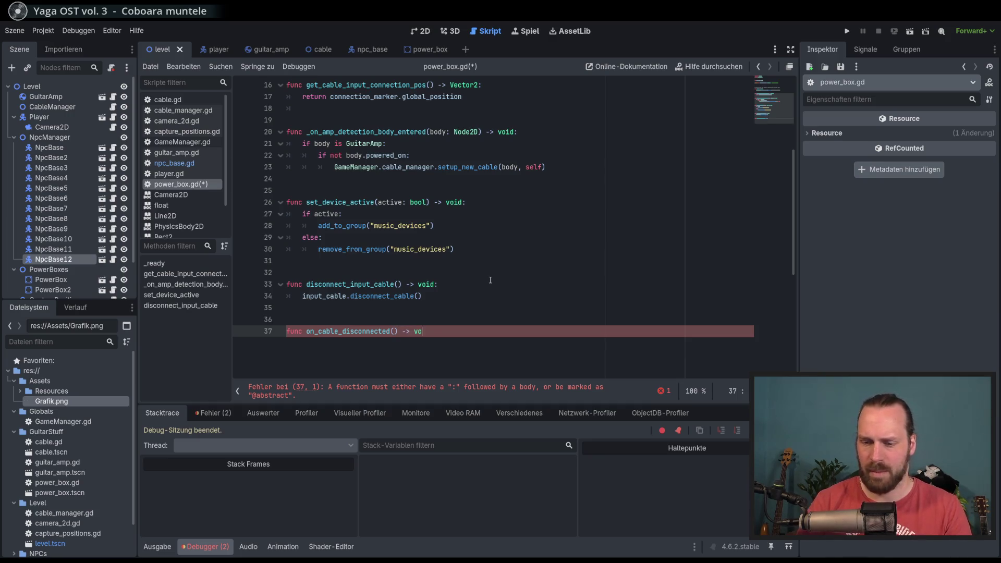
key("Return")
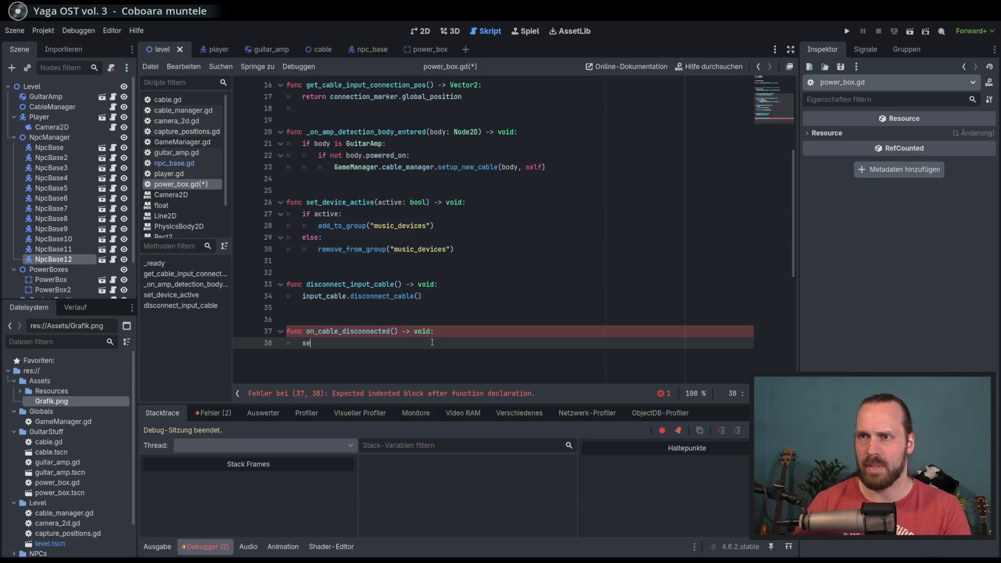
type("t")
key("Return")
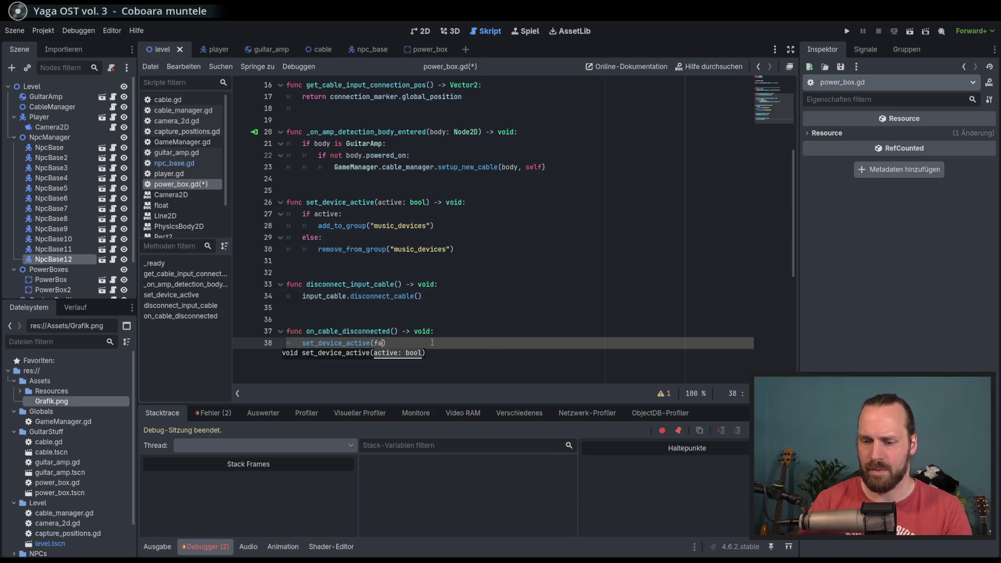
type("lse")
key("ctrl+s")
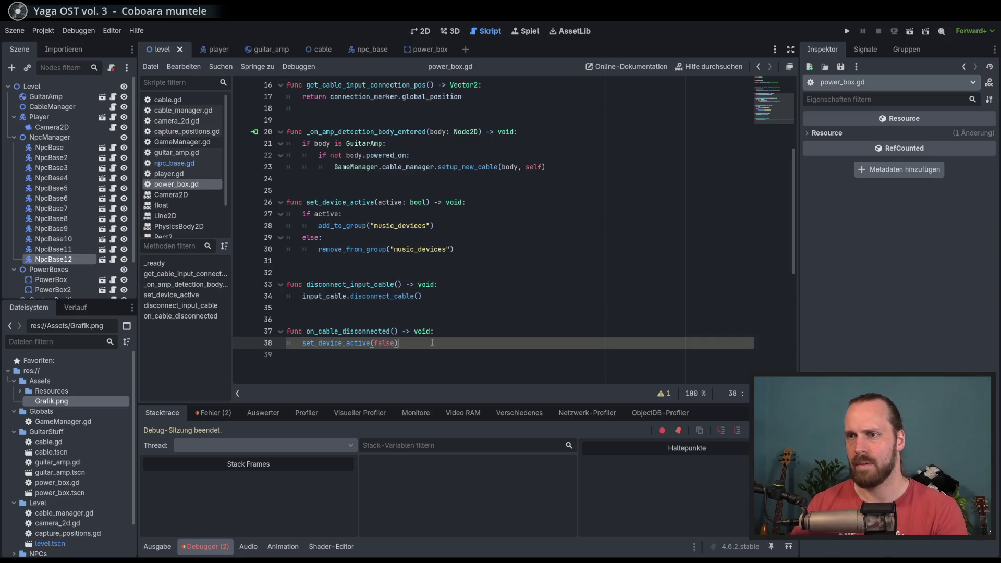
key("F5")
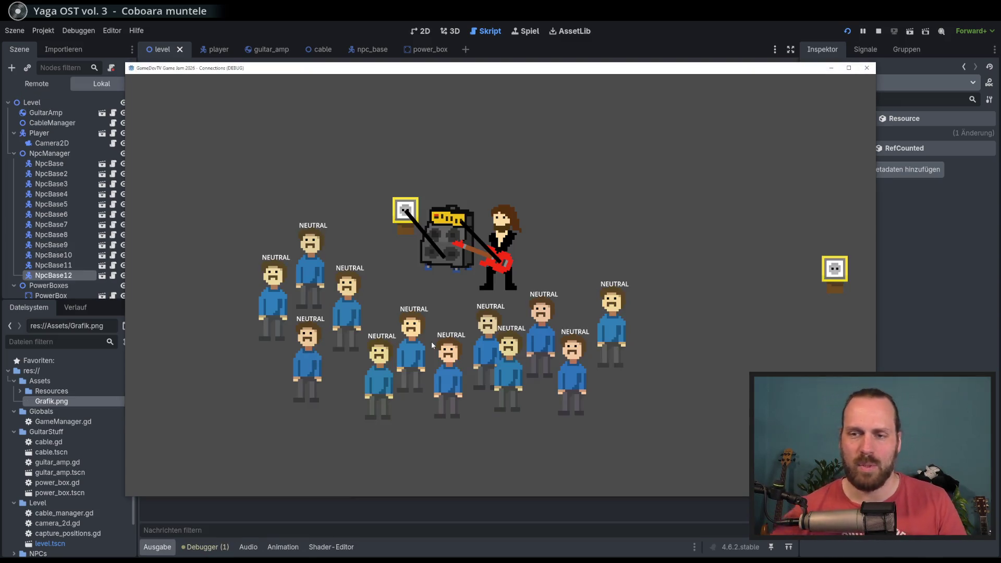
Walk the guitarist with the amp to the right power box and into the crowd.
key("d")
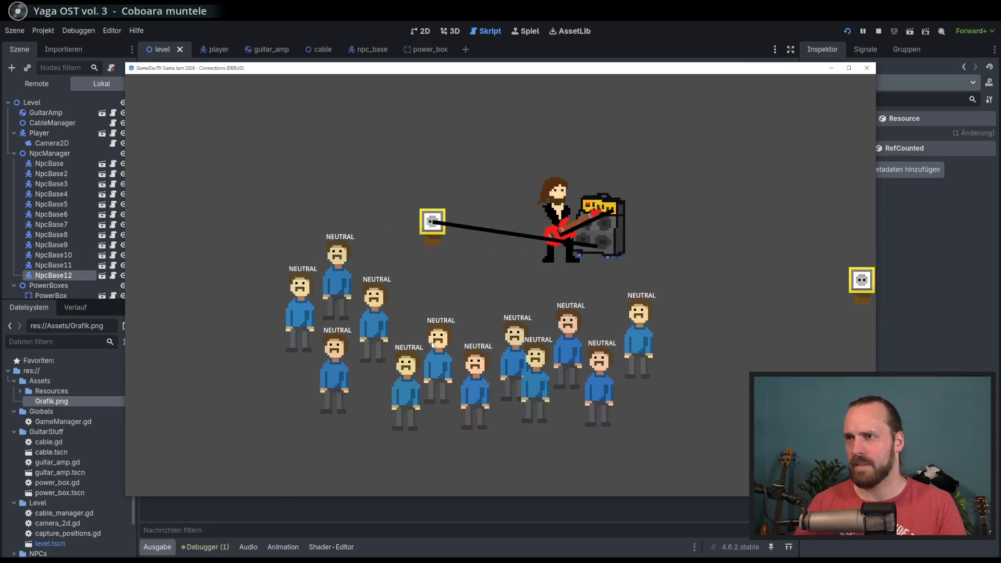
key("s")
key("w")
key("d")
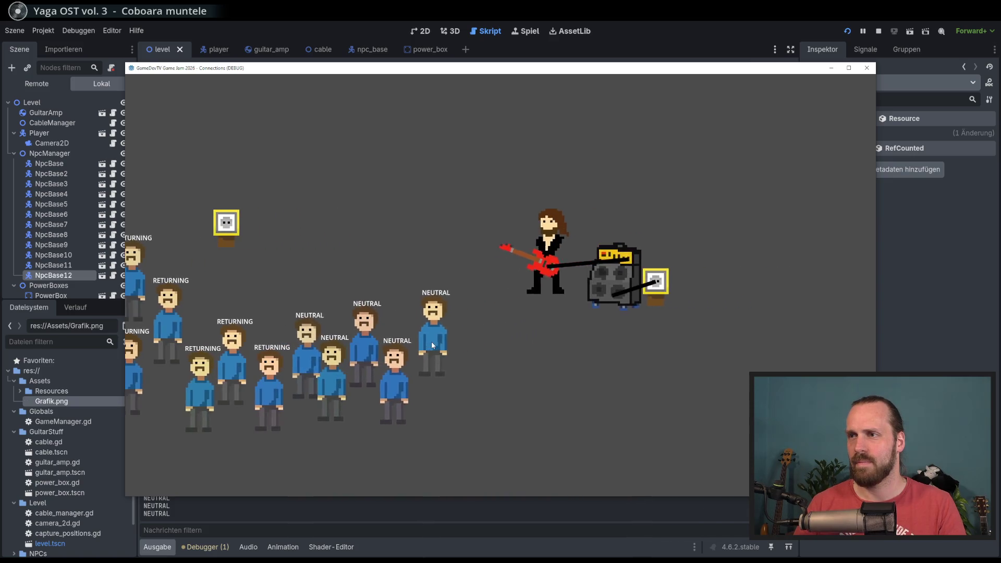
key("a")
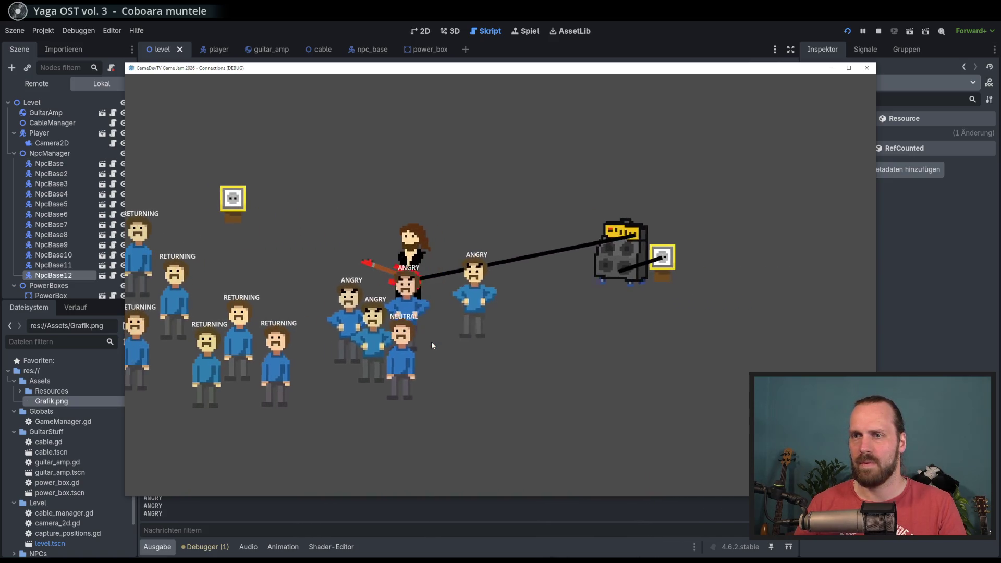
Move back and forth through the crowd to capture more NPCs.
key("d")
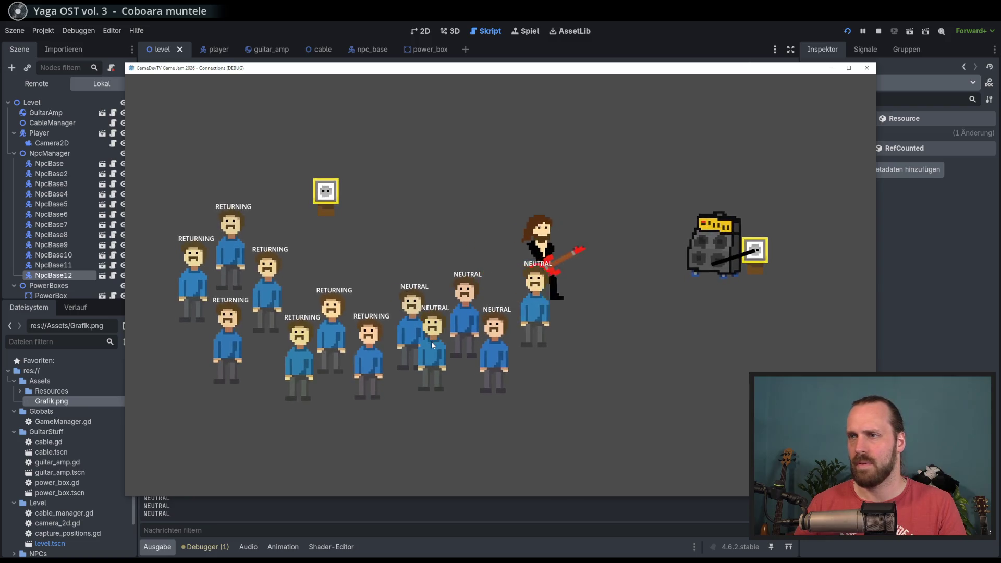
key("d")
key("w")
key("s")
key("a")
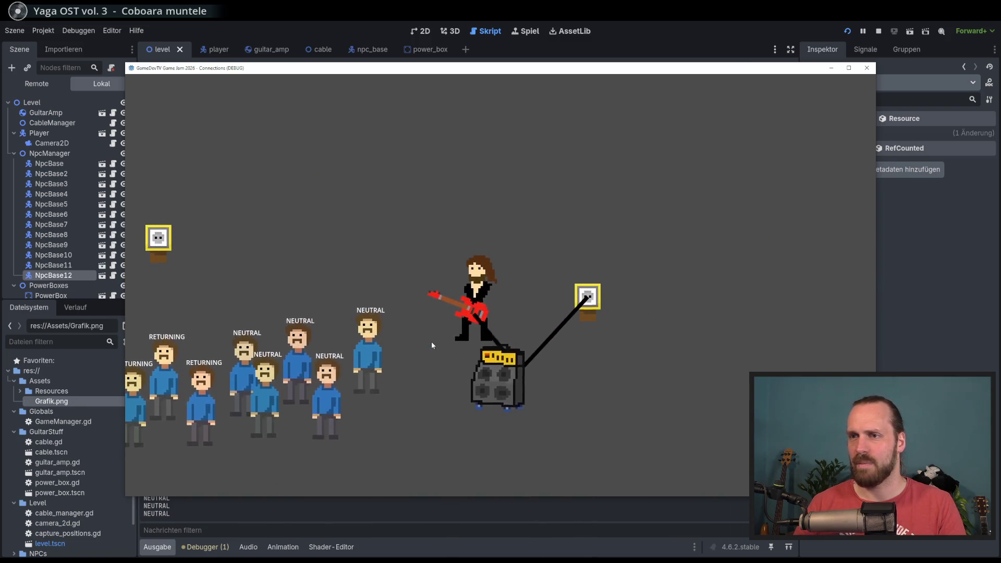
key("a")
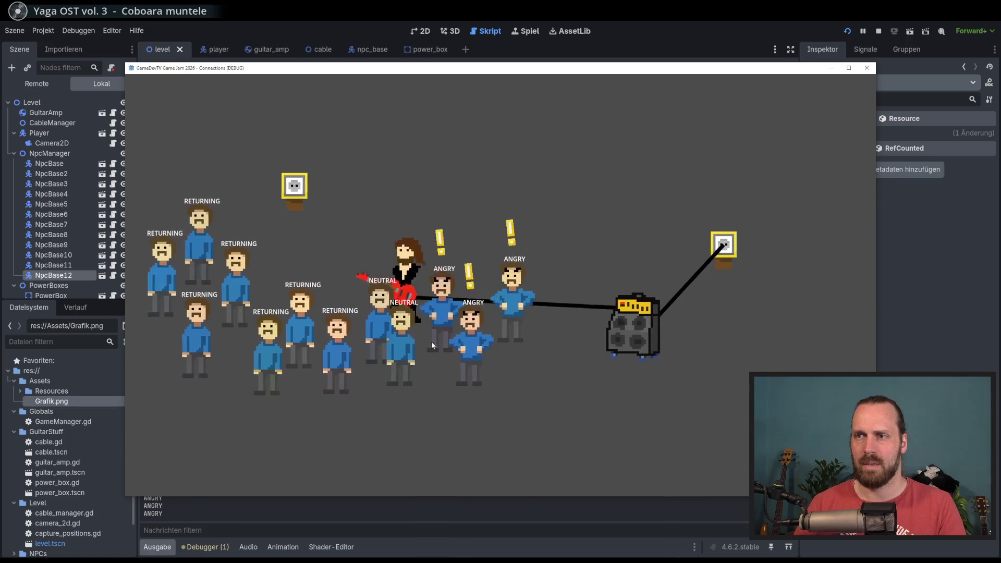
key("d")
key("s")
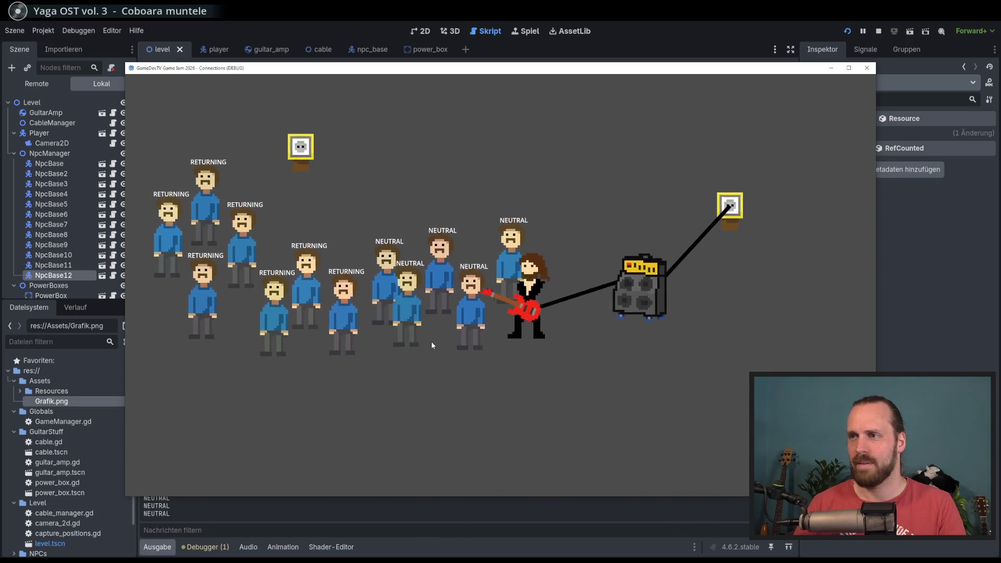
key("a")
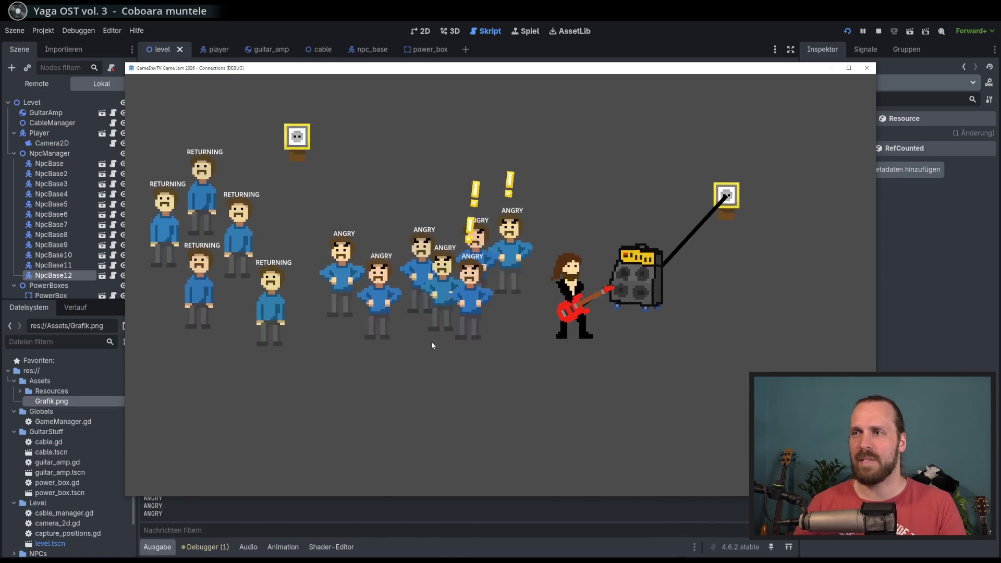
Pull the amp away until it unplugs and haul it to the left power box.
key("w")
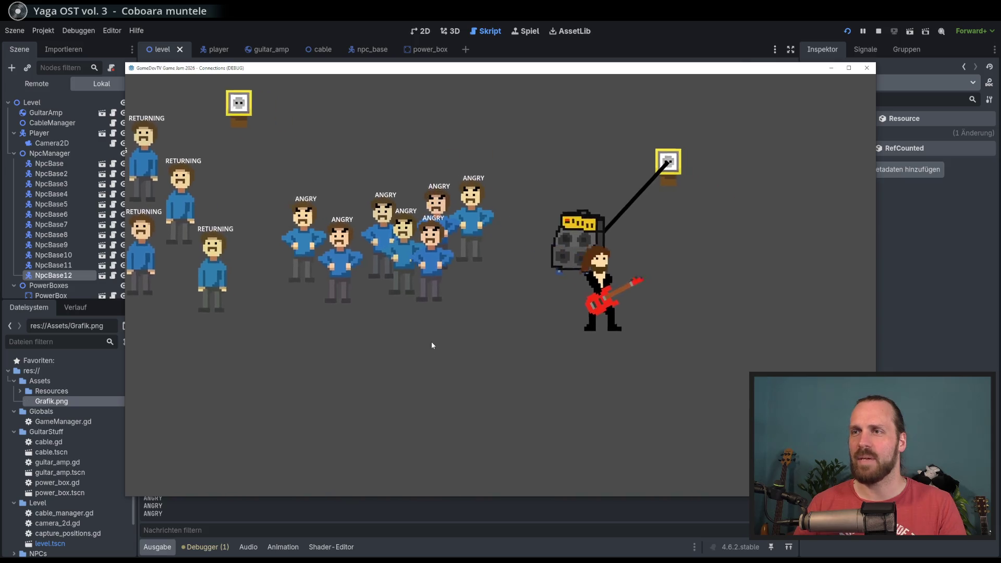
key("w")
key("a")
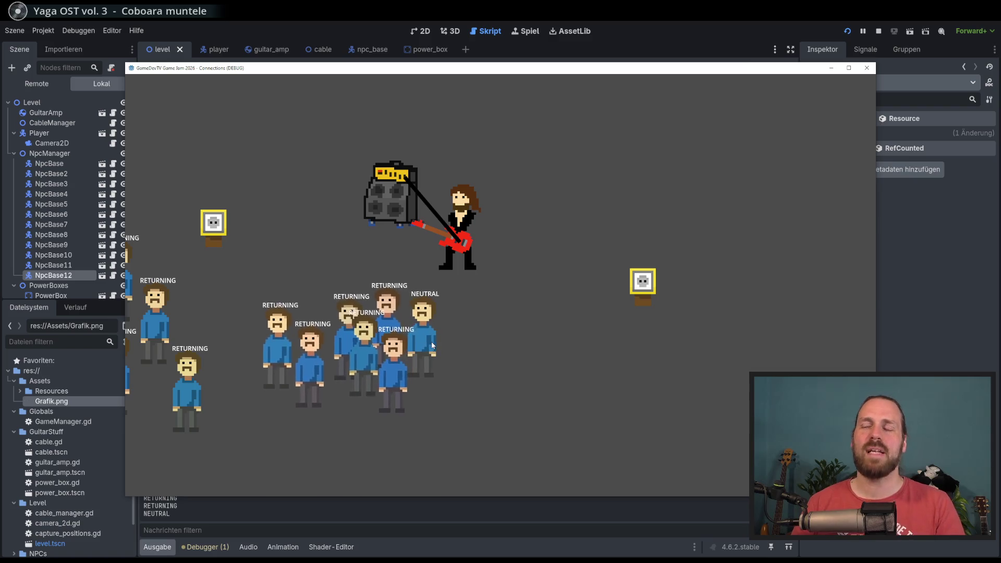
key("w")
key("a")
key("s")
key("a")
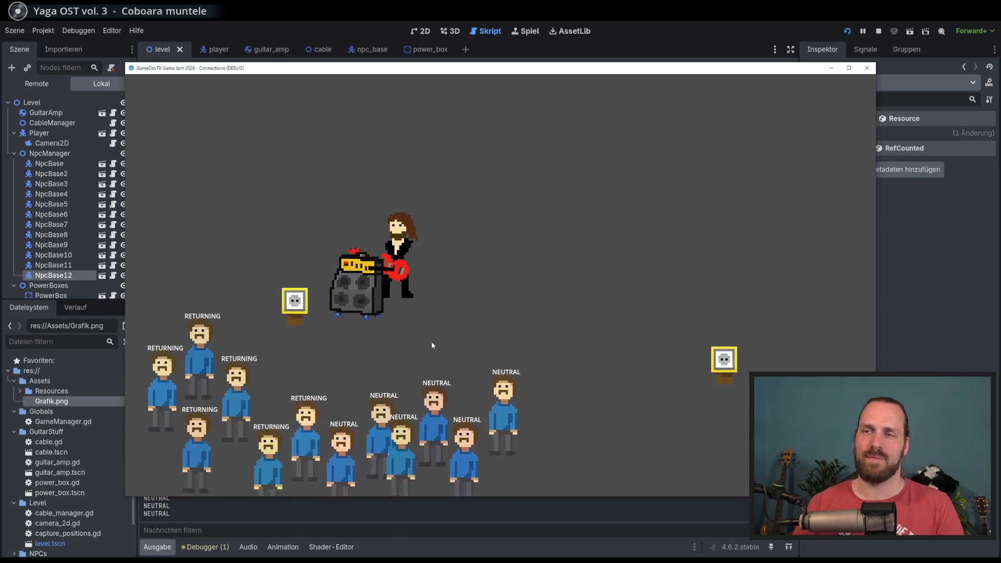
Walk down into the crowd, then drag the amp up and to the right.
key("s")
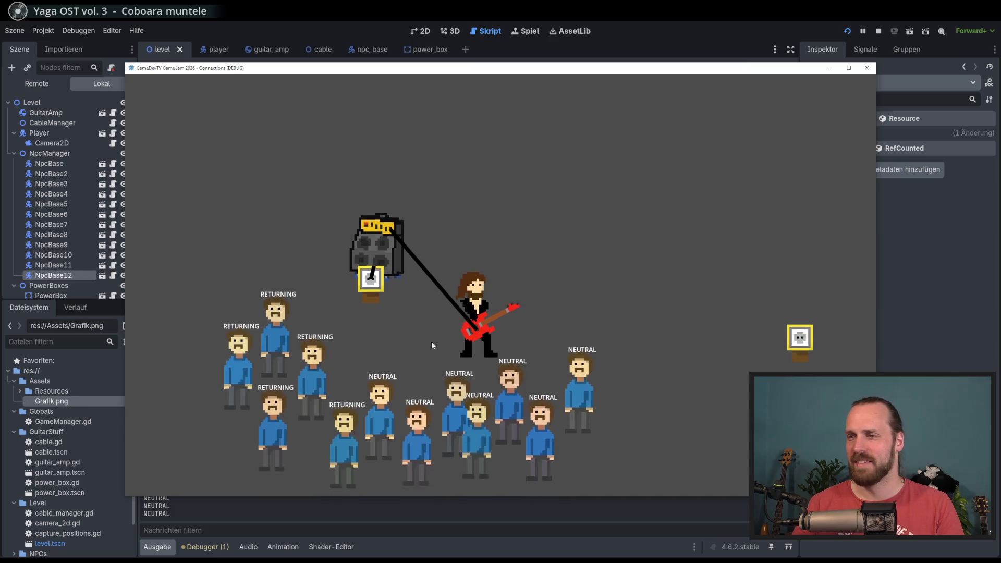
key("a")
key("w")
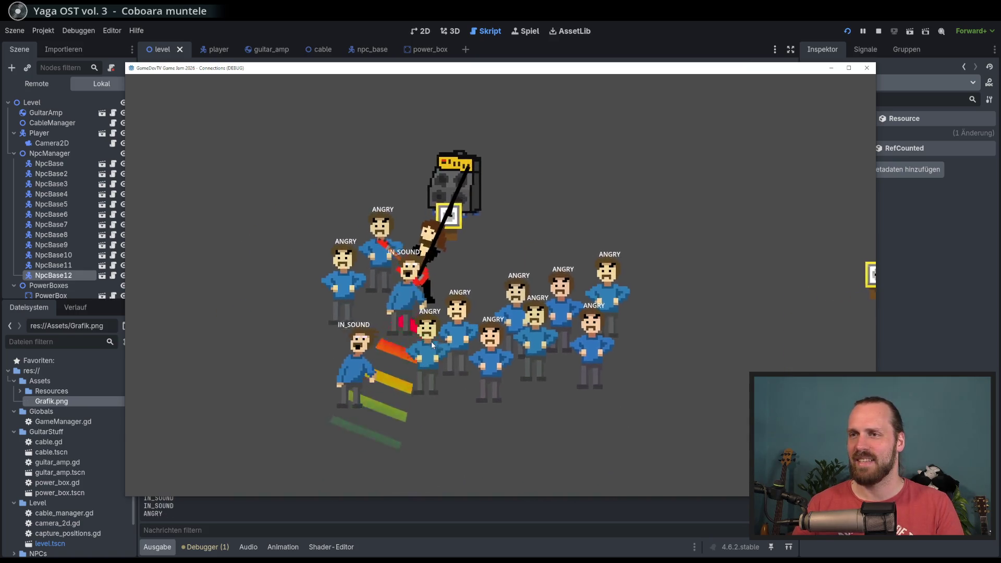
key("d")
key("w")
key("a")
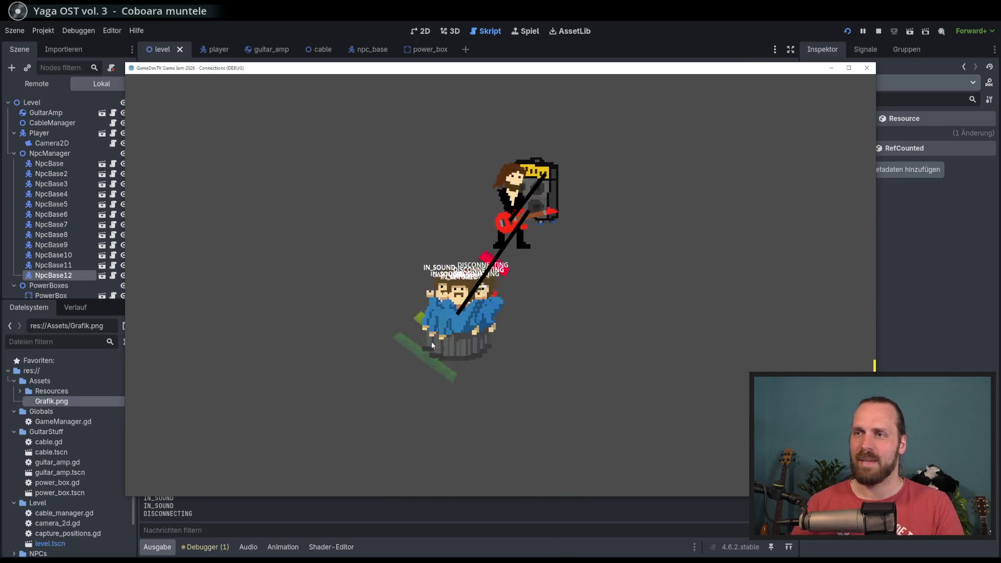
Lead the amp away from the power box and push it back to plug in.
key("a")
key("w")
key("d")
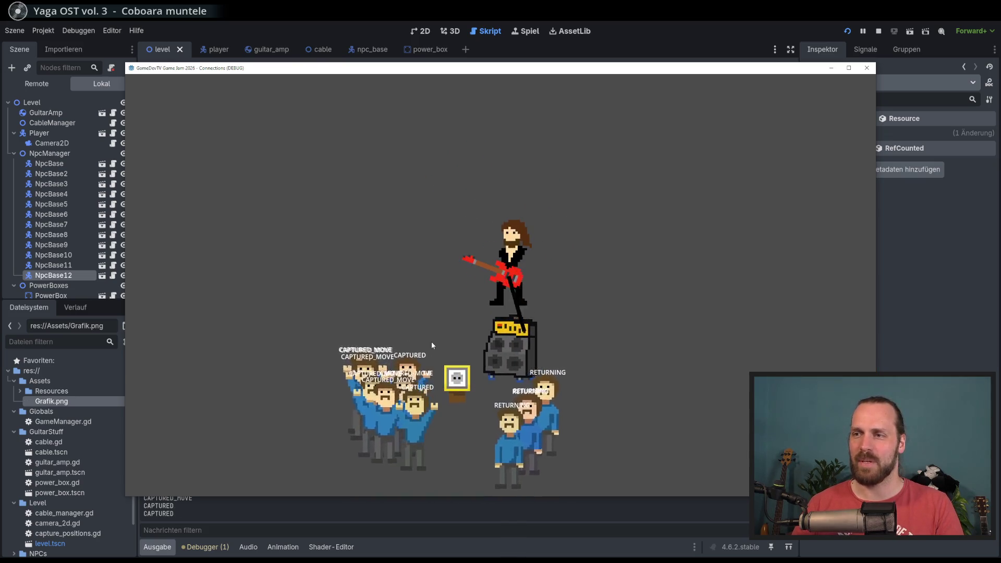
key("a")
key("d")
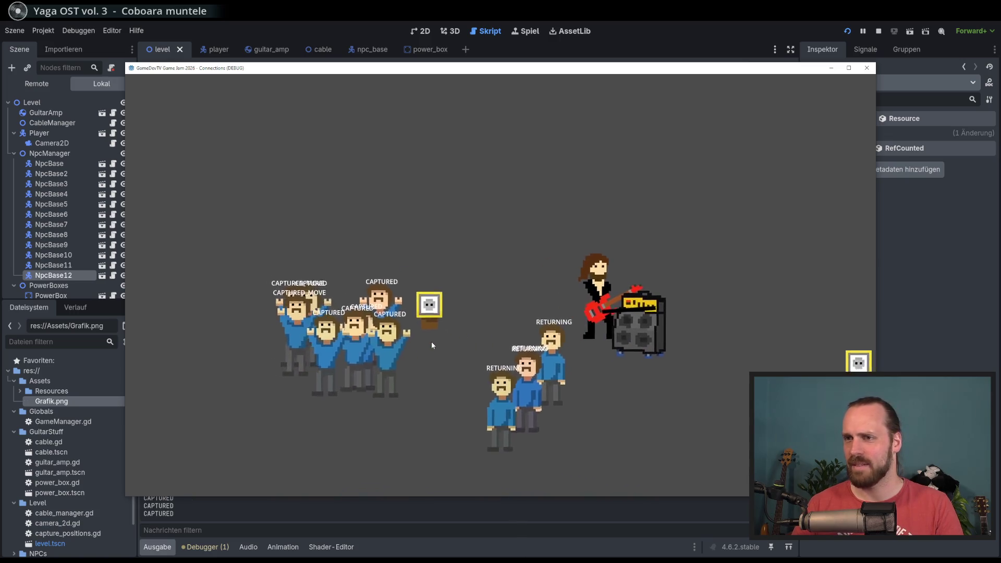
key("d")
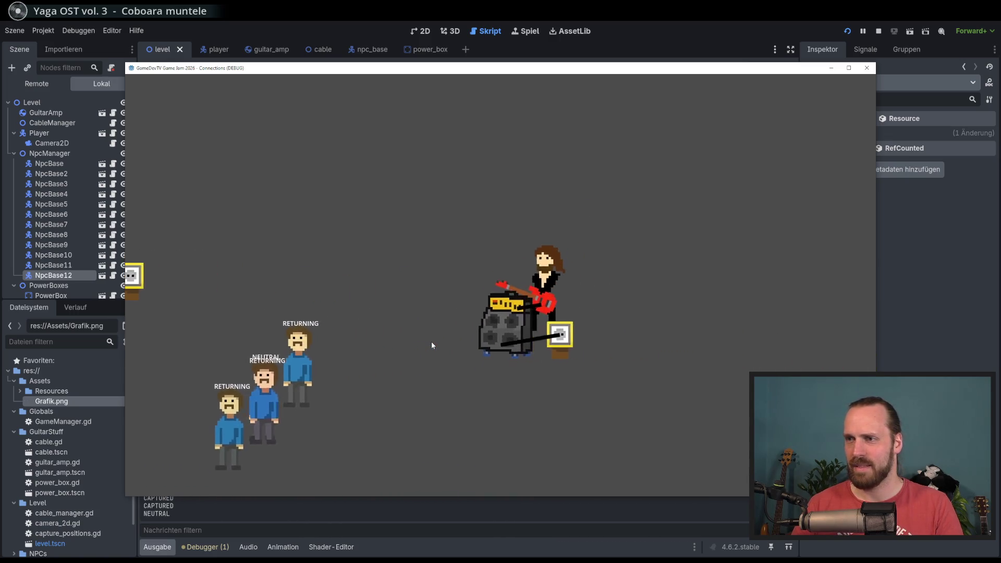
key("a")
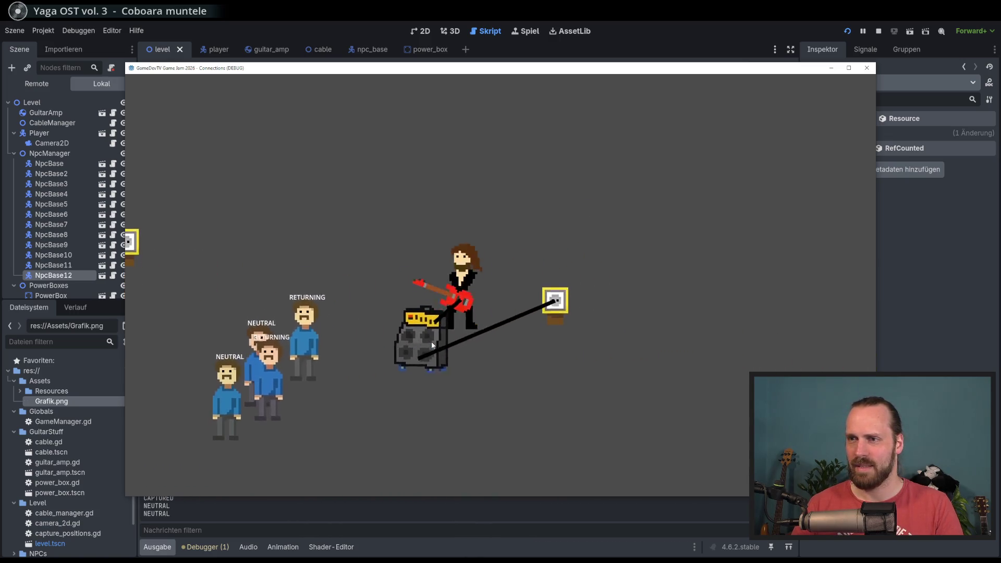
key("s")
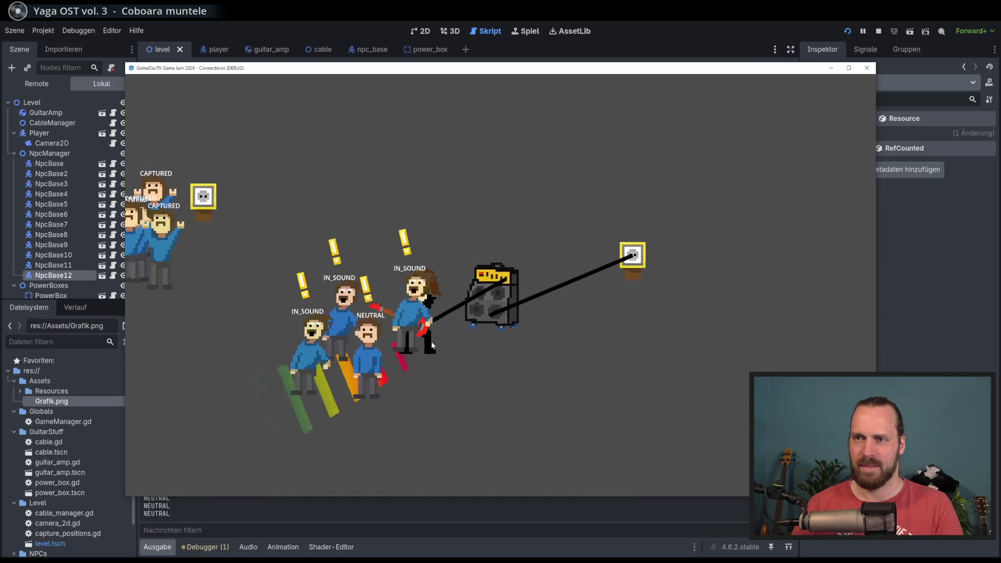
key("d")
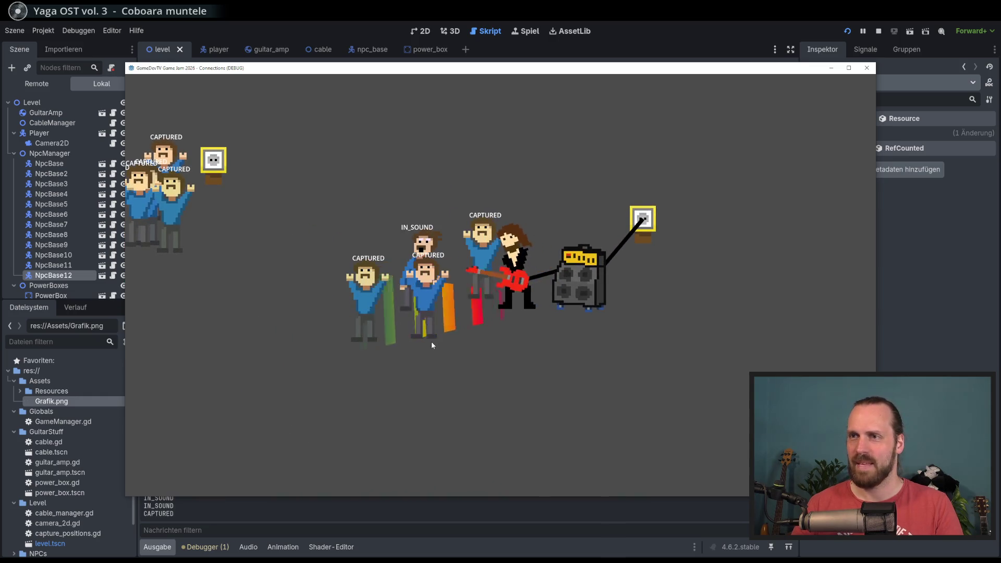
key("d")
Walk with the following crowd and drag the amp left until its cable unplugs.
key("a")
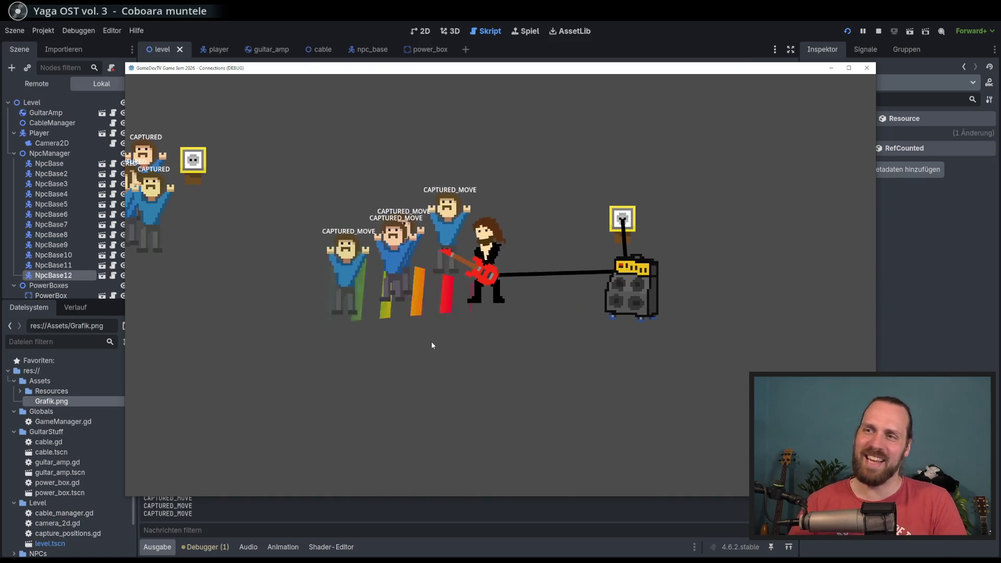
key("d")
key("s")
key("w")
key("a")
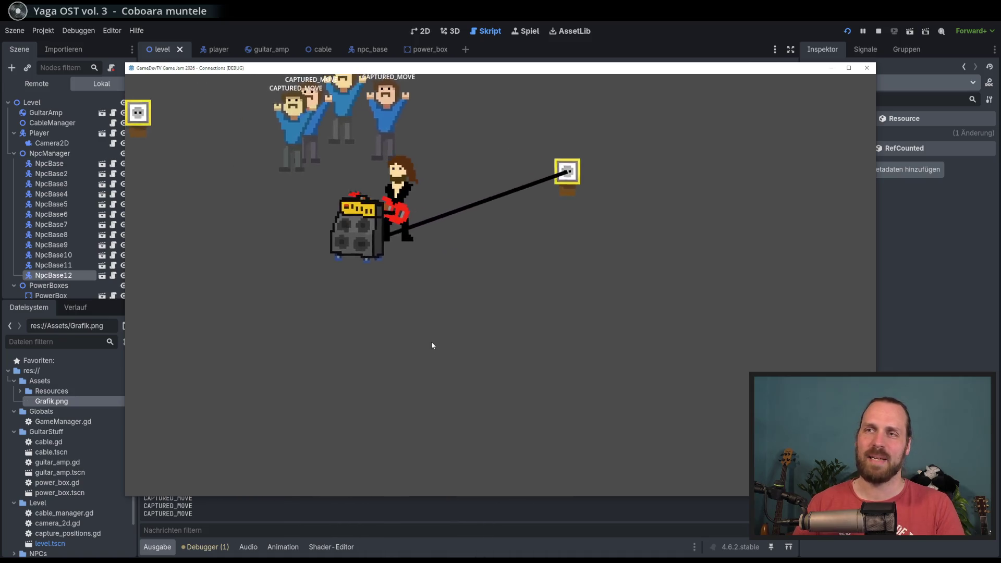
key("a")
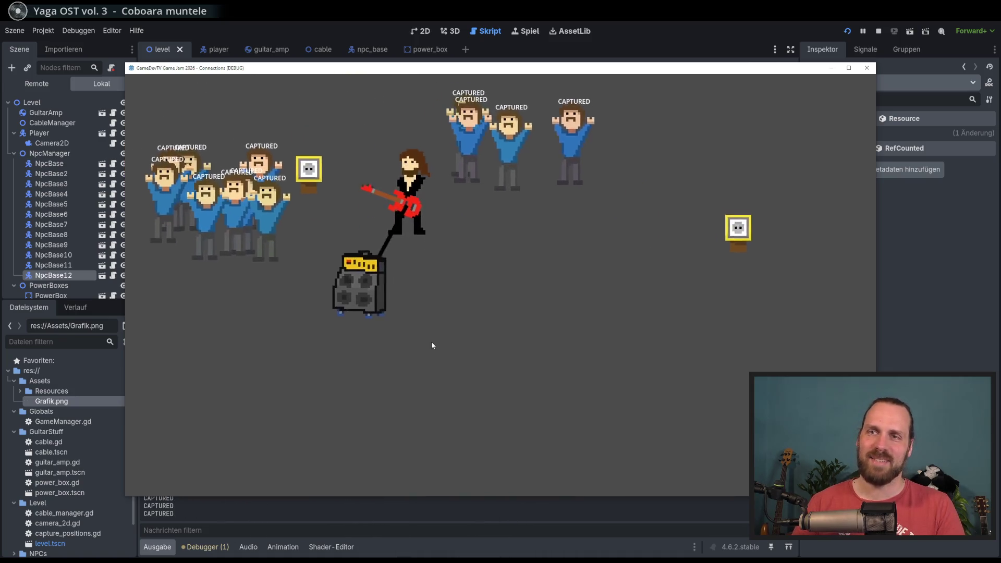
key("a")
Move the amp around the level a bit more, then stop the game with F8.
key("s")
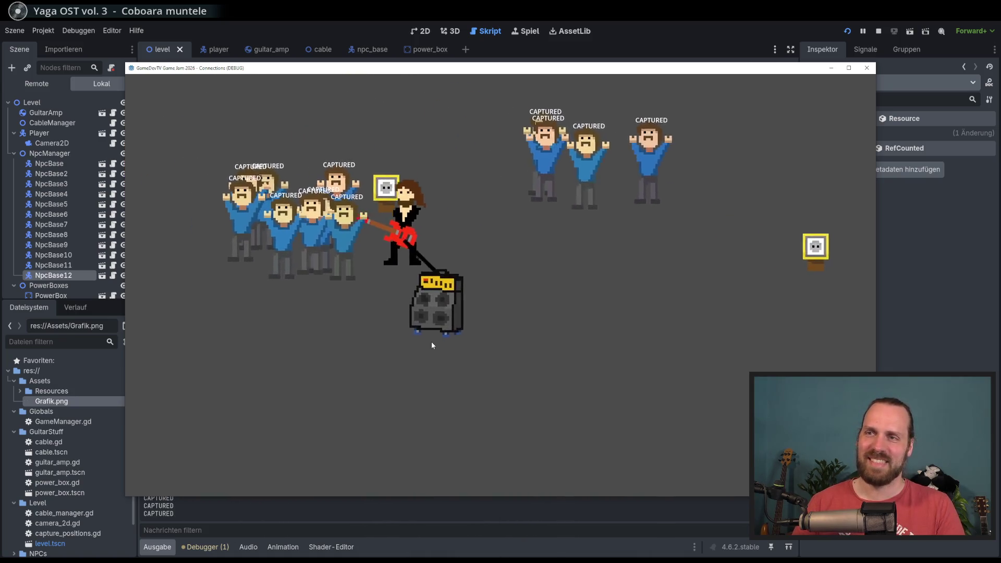
key("d")
key("w")
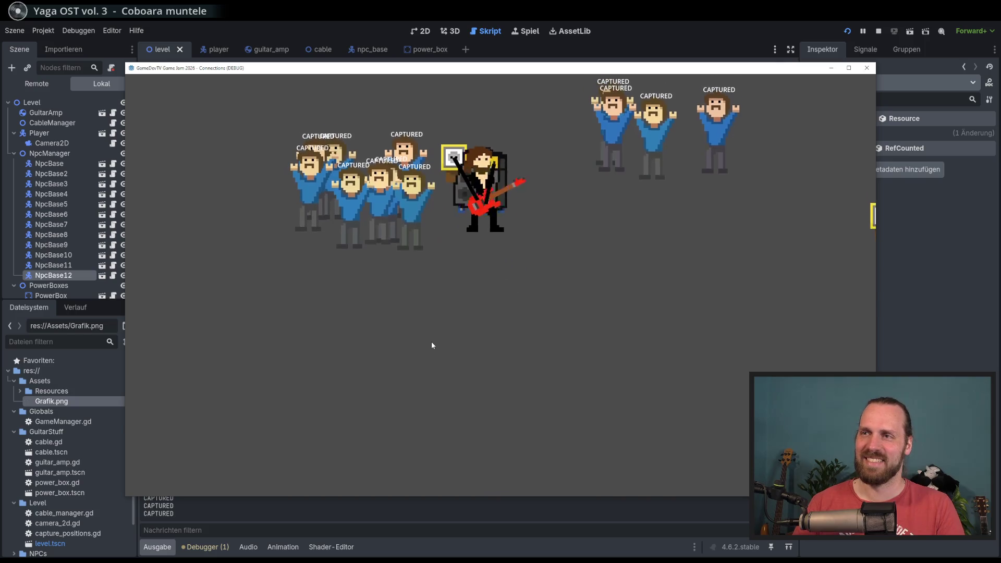
key("w")
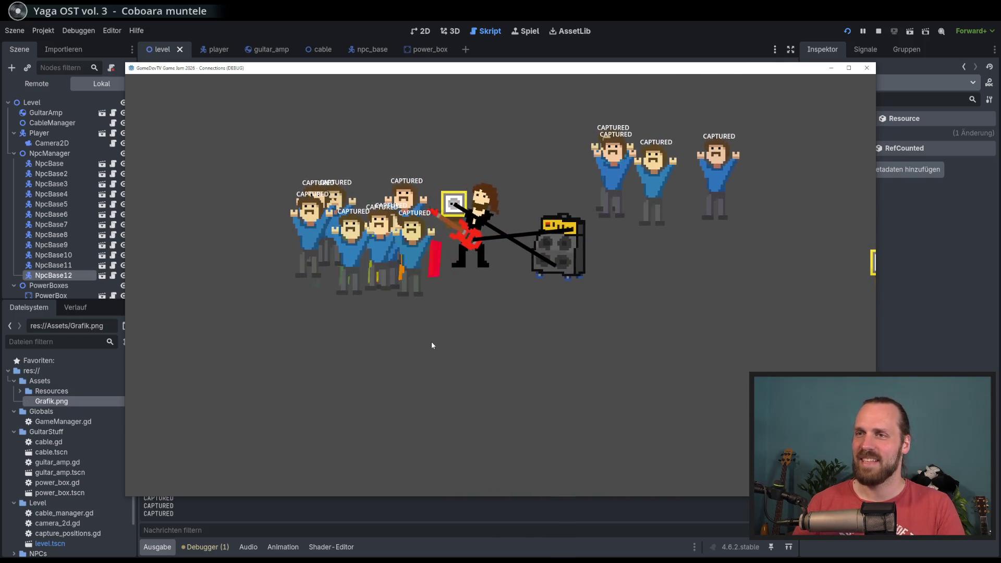
key("w")
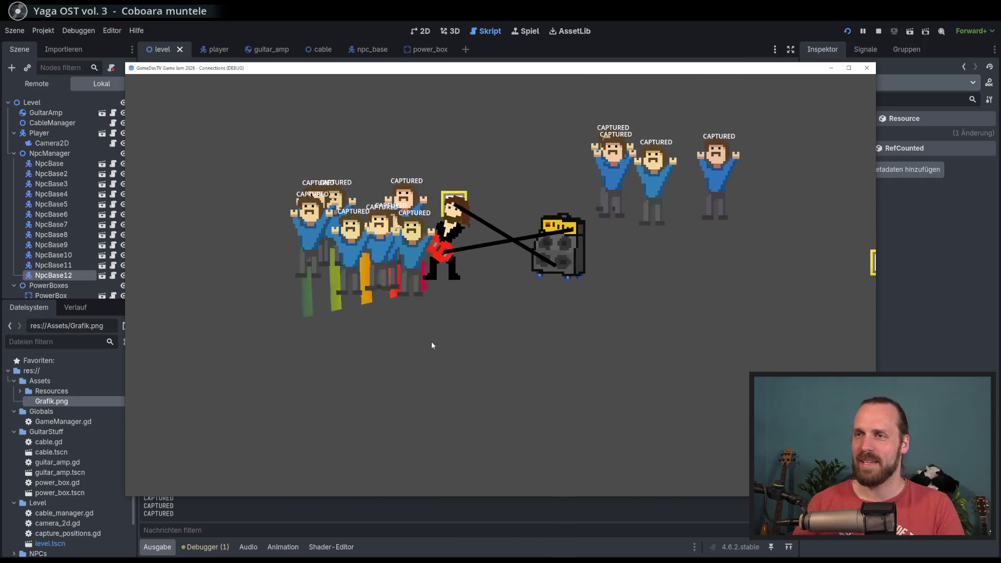
key("d")
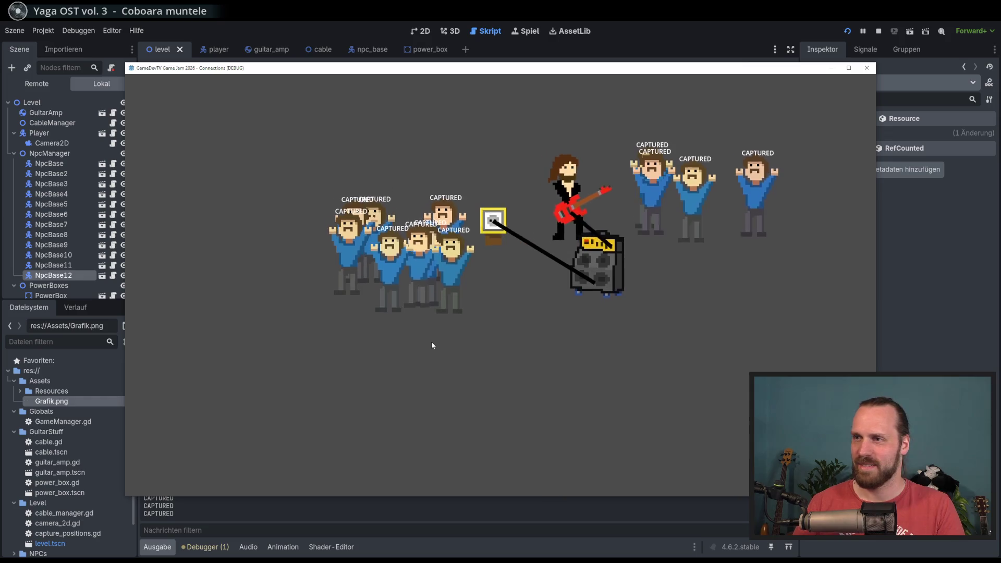
key("s")
key("a")
key("space")
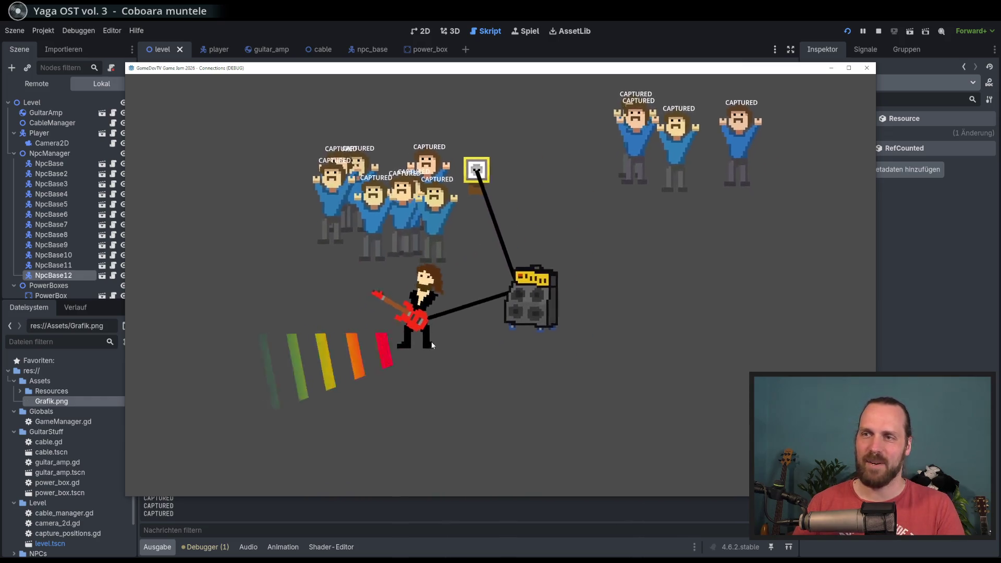
key("w")
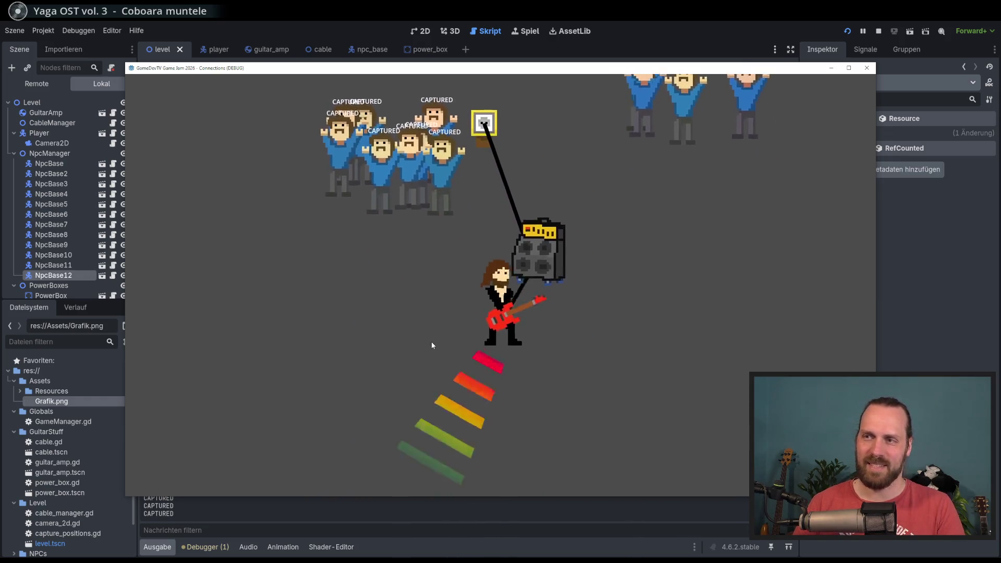
key("F8")
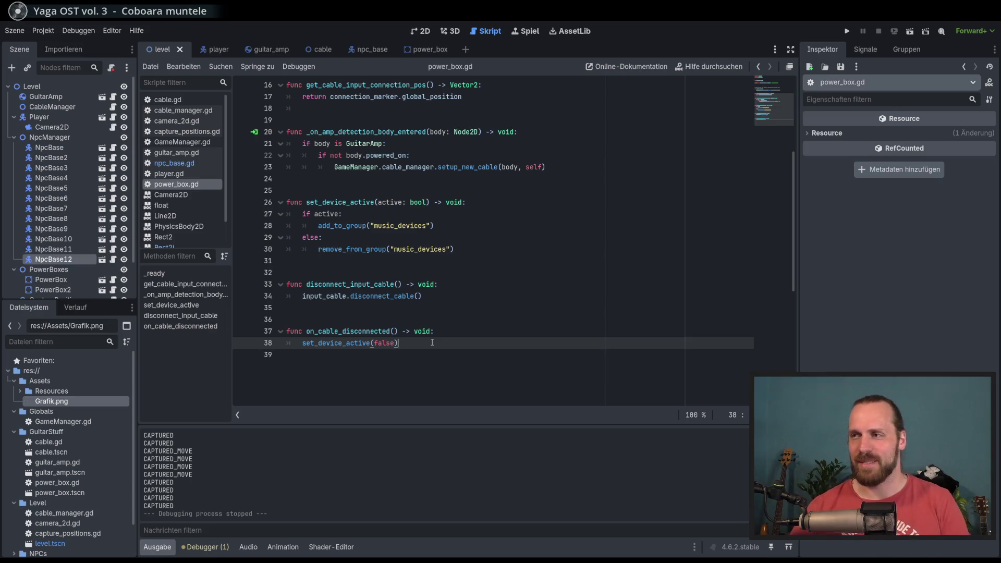
Step through set_device_active's music_devices group, remove_from_group and disconnect_cable lines in power_box.gd.
scroll(490, 341, "up", 5)
scroll(522, 313, "down", 4)
left_click(553, 282)
key("Up")
key("Up")
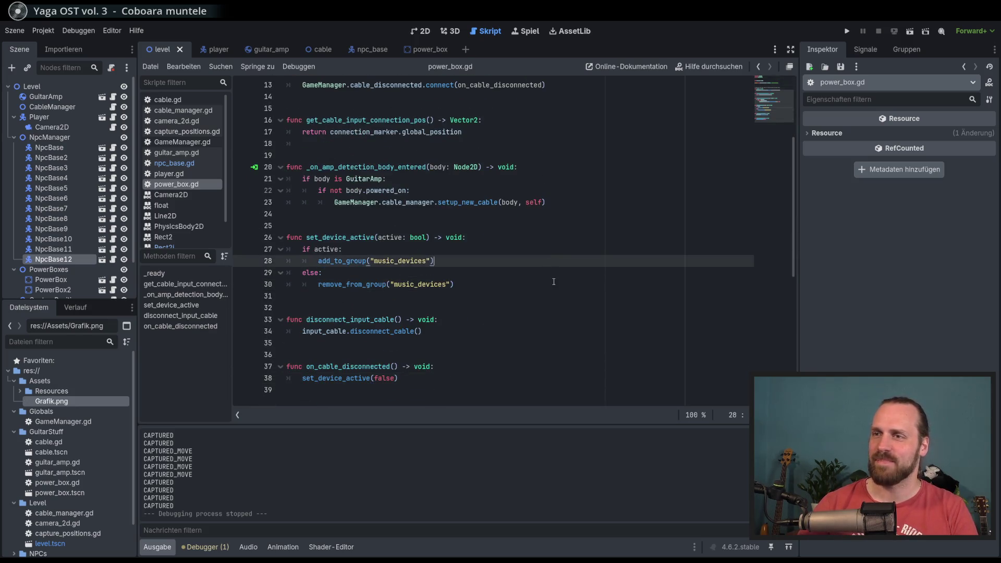
key("Down")
key("Down")
scroll(554, 281, "down", 2)
key("Down")
key("Down")
key("Down")
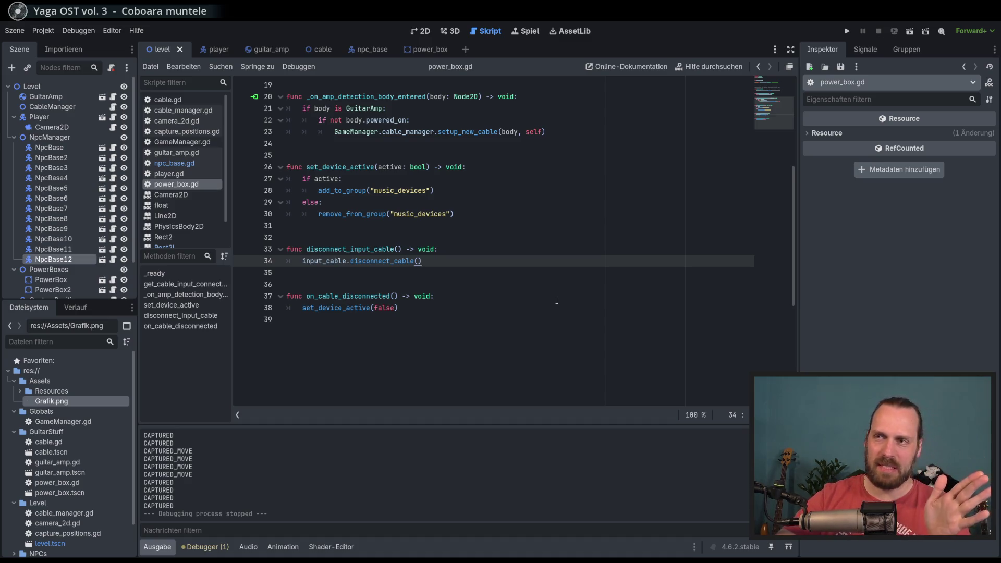
Check on_cable_disconnected's set_device_active(false) call, then show the level scene in the 2D editor.
left_click(551, 301)
left_click(557, 309)
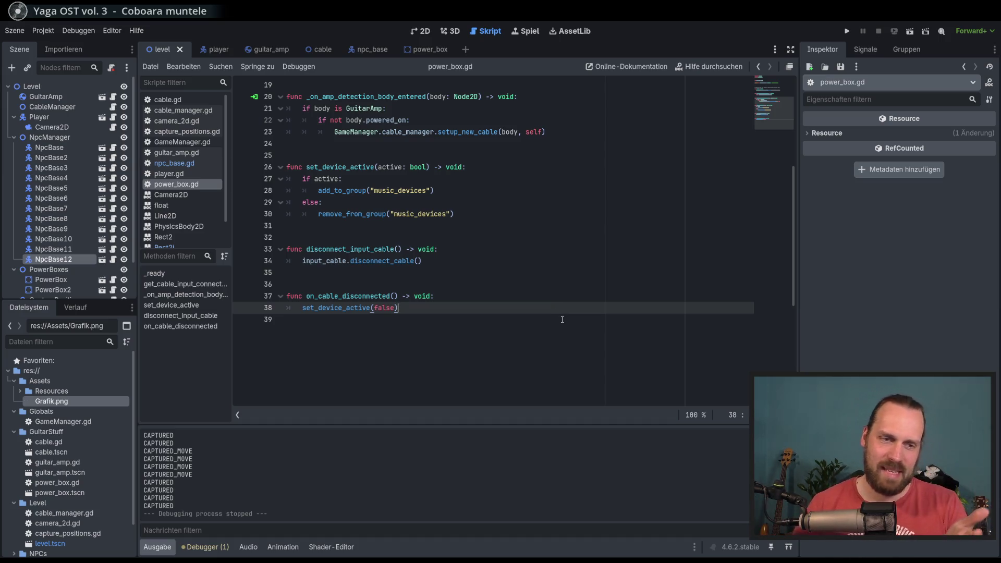
scroll(562, 319, "up", 5)
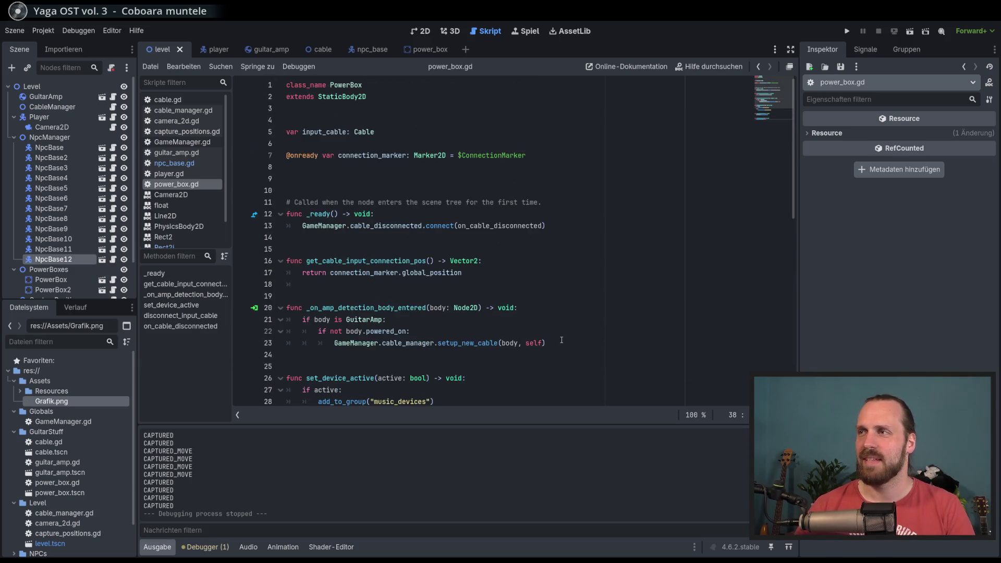
scroll(551, 332, "down", 5)
left_click(543, 299)
key("Down")
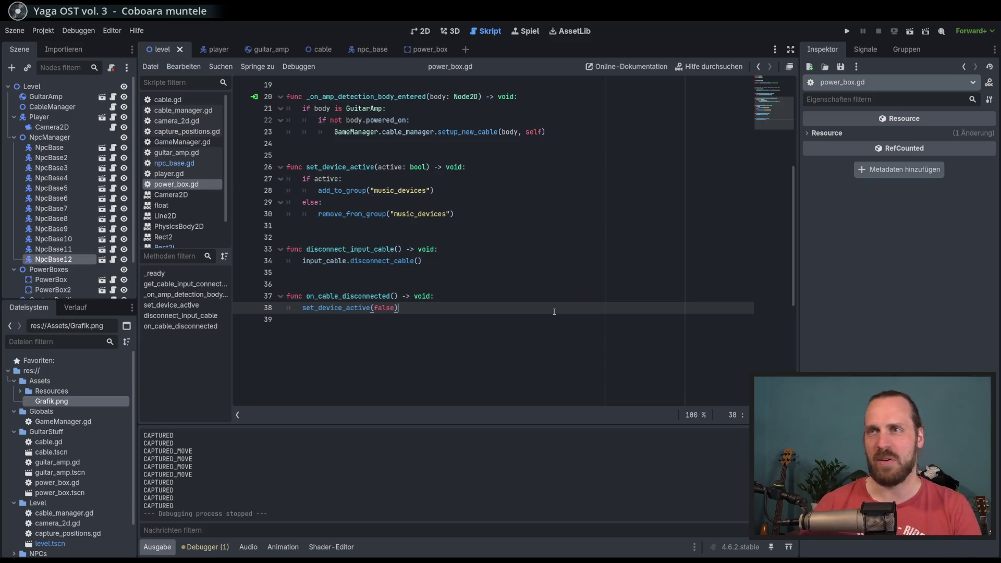
scroll(555, 312, "up", 6)
scroll(554, 312, "down", 4)
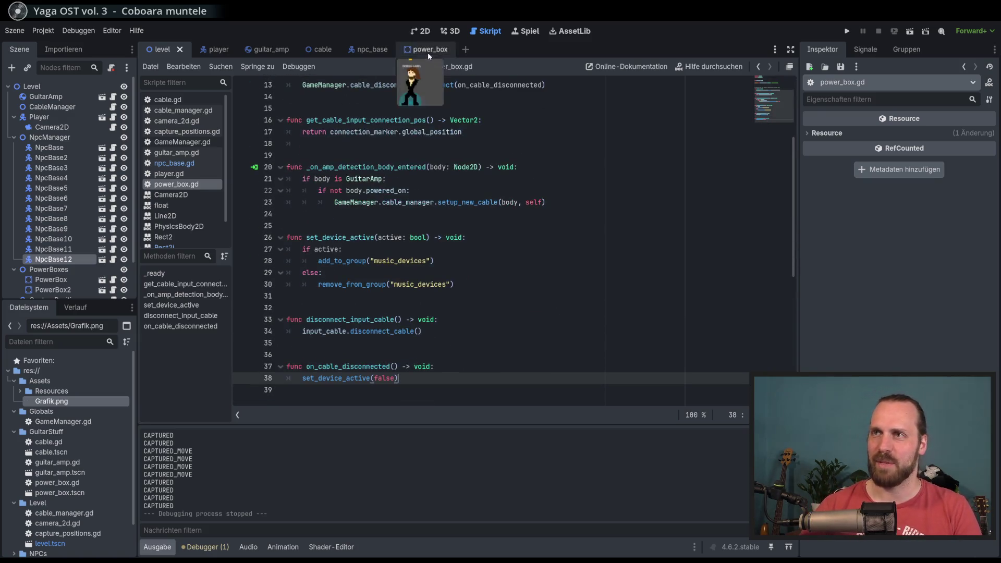
left_click(420, 31)
scroll(451, 192, "down", 2)
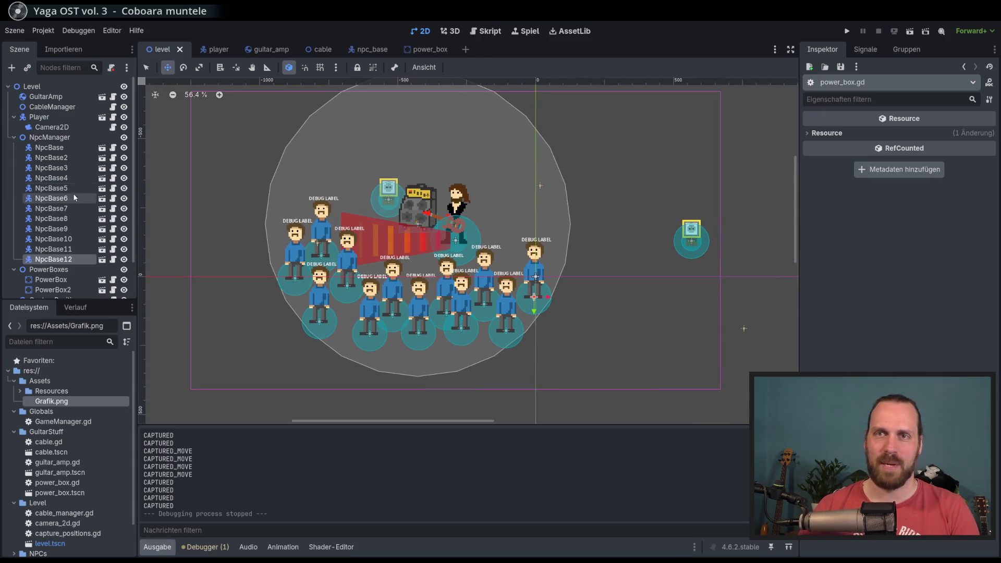
Open npc_base.gd, set line 53's red and green randf_range minimums to 0.8, and run the game.
left_click(113, 148)
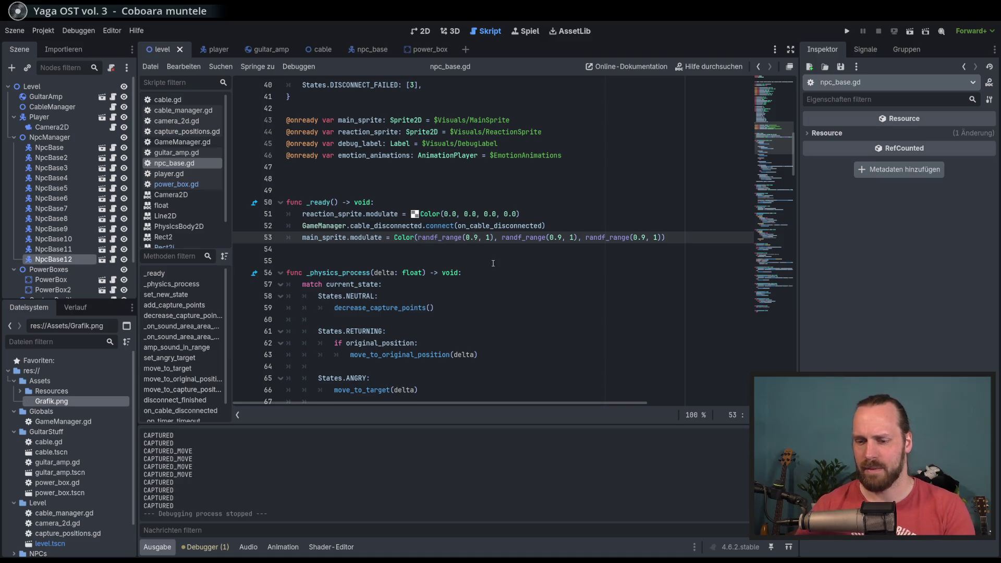
key("Right")
key("Right")
key("Right")
key("Right")
key("Right")
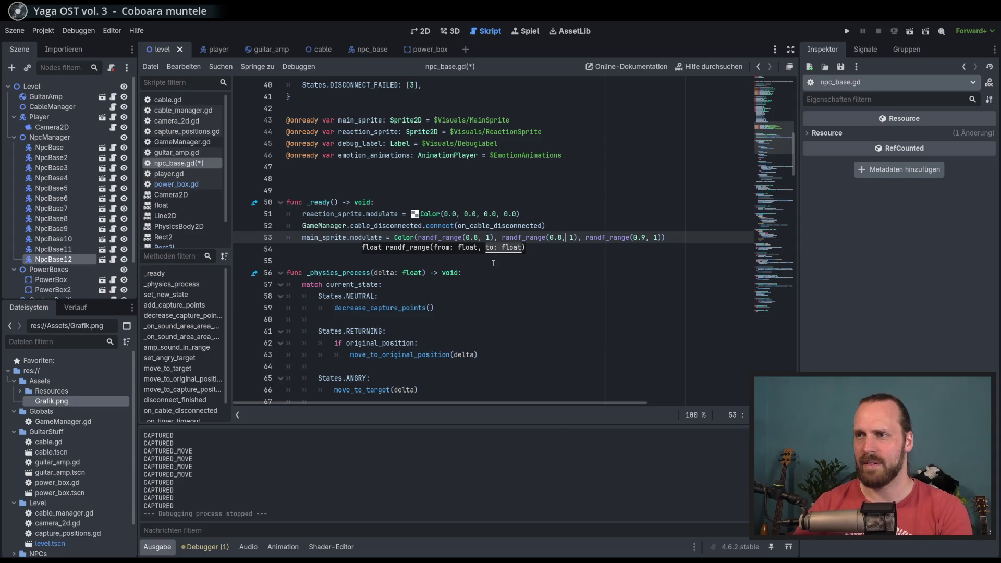
key("F5")
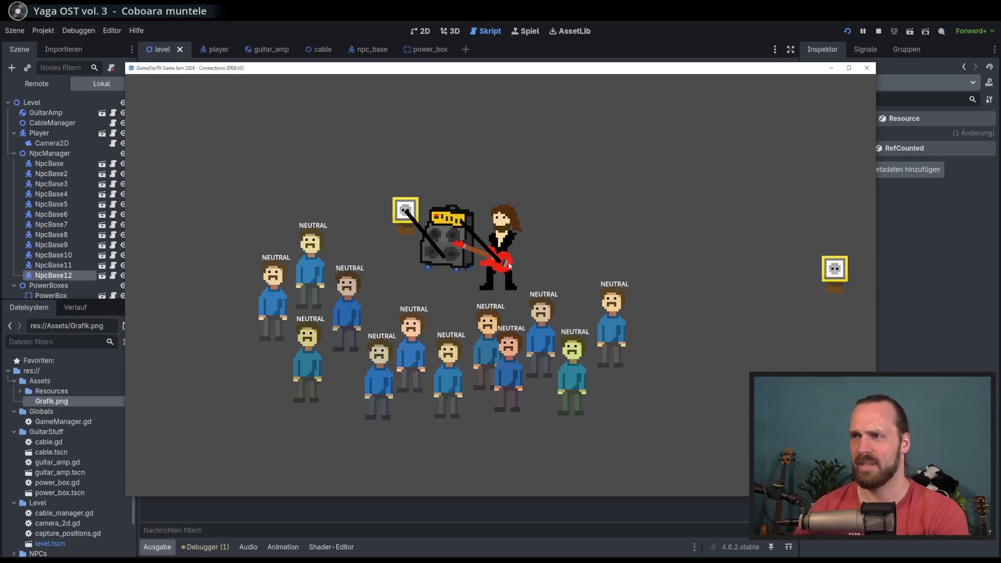
Stop the game, raise the green tint minimum to 0.9, edit the red minimum, and rerun.
key("F8")
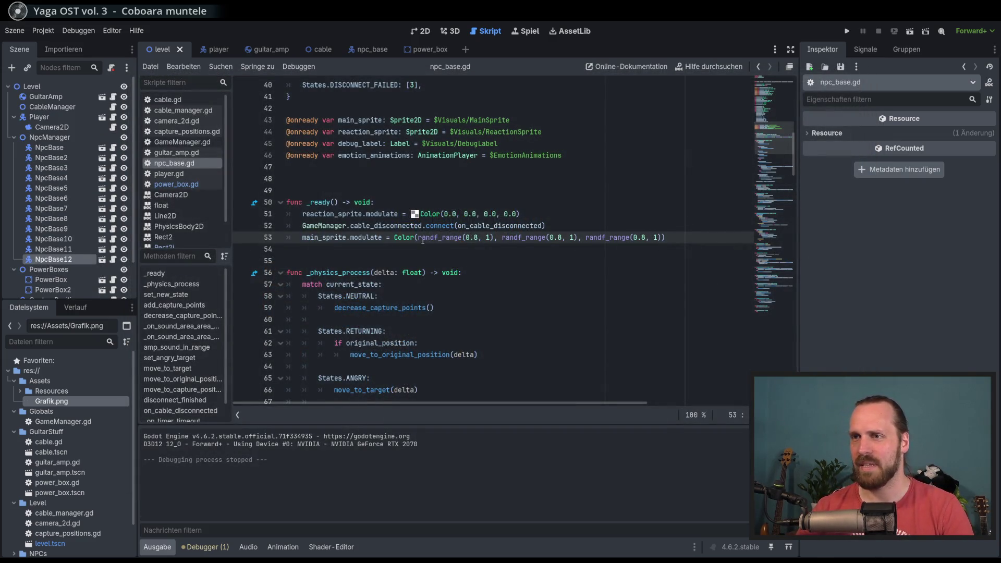
mouse_move(399, 237)
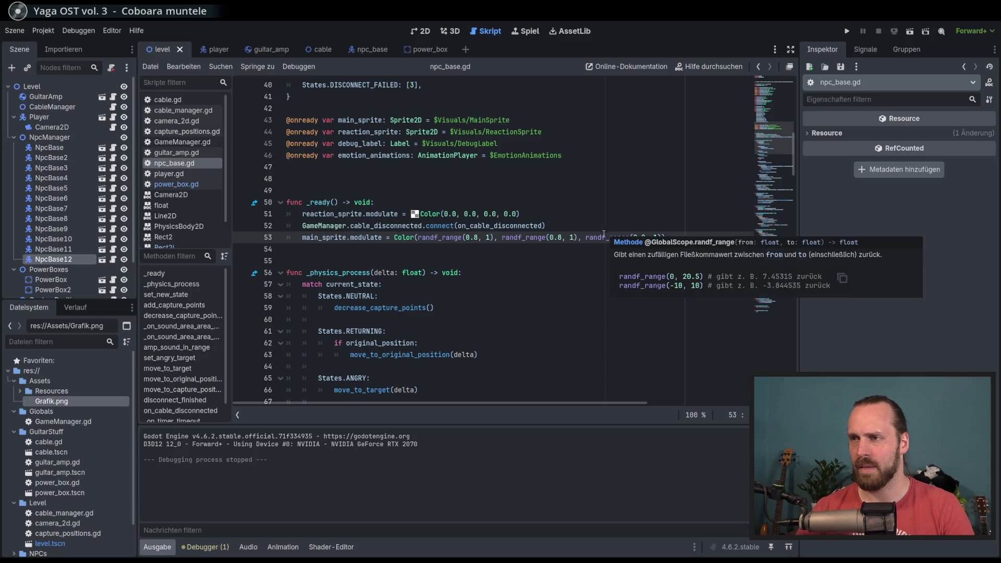
key("BackSpace")
type("9")
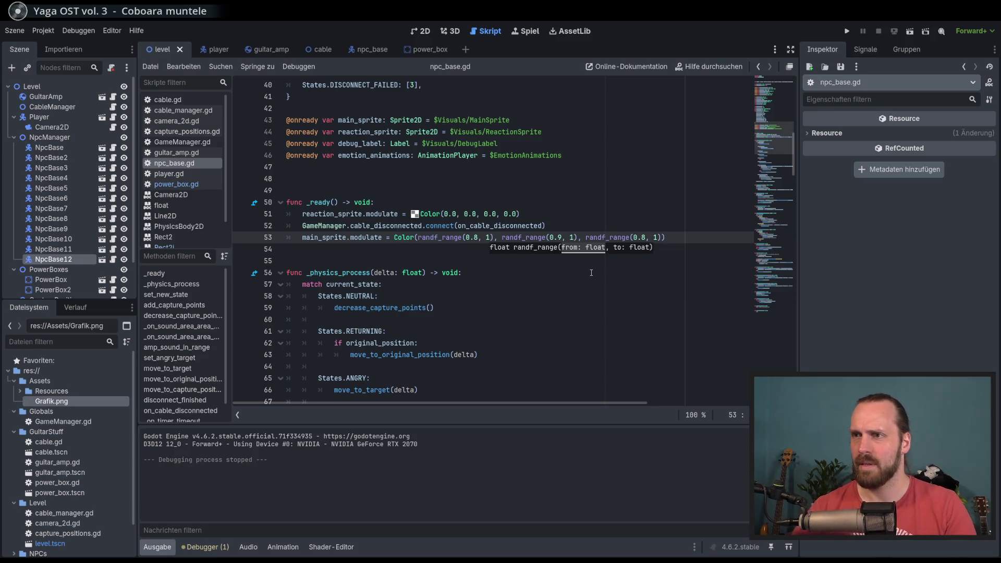
left_click(476, 238)
type("5")
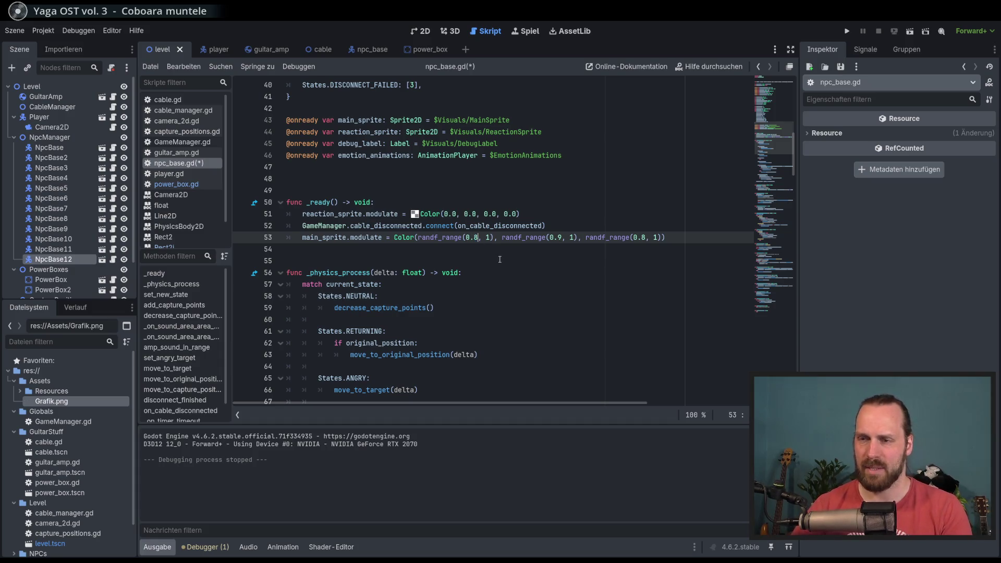
key("F5")
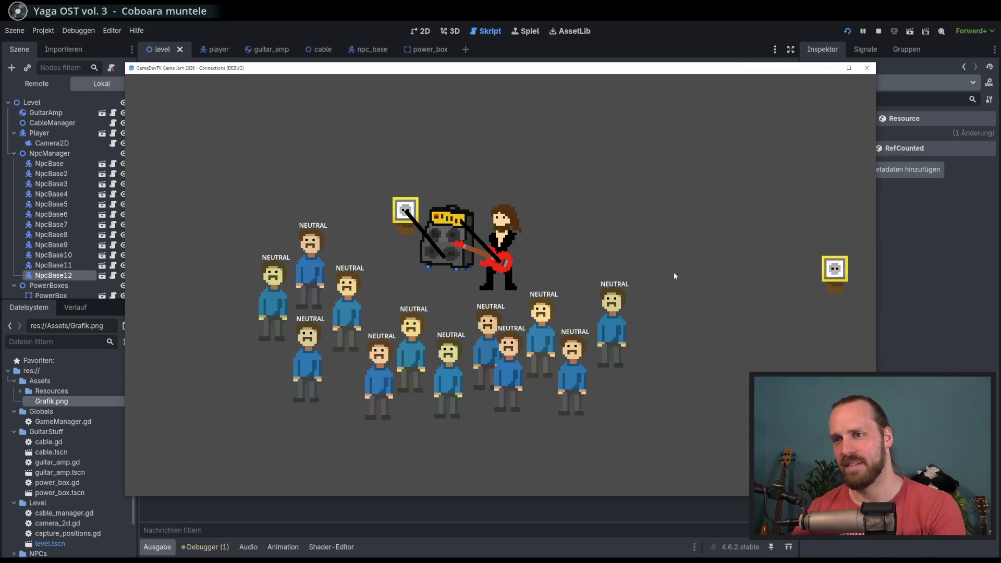
Stop the test run, set the red tint minimum to 0.9, and run the game again.
key("F8")
left_click(480, 239)
key("BackSpace")
key("BackSpace")
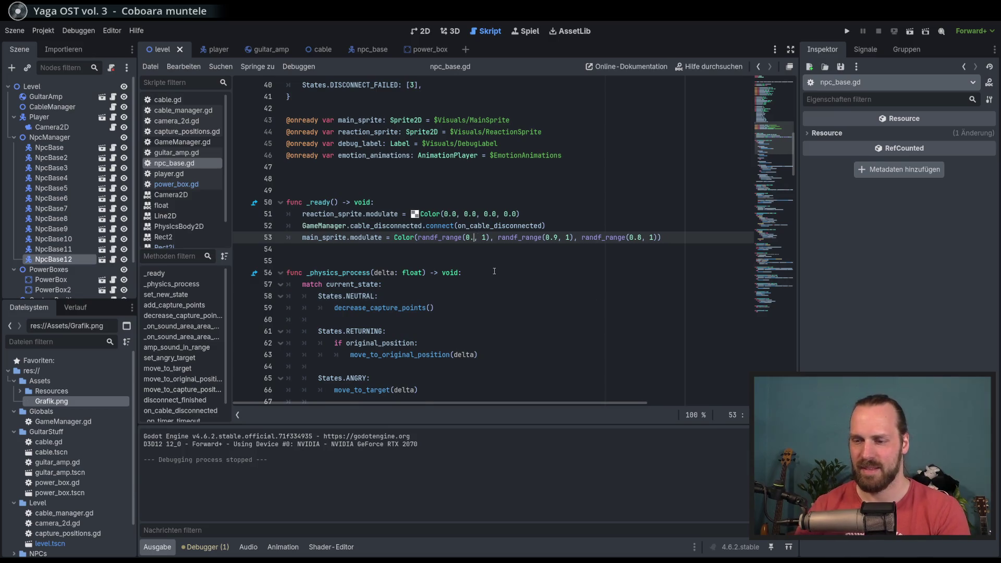
type("9")
key("Right")
key("Right")
key("Right")
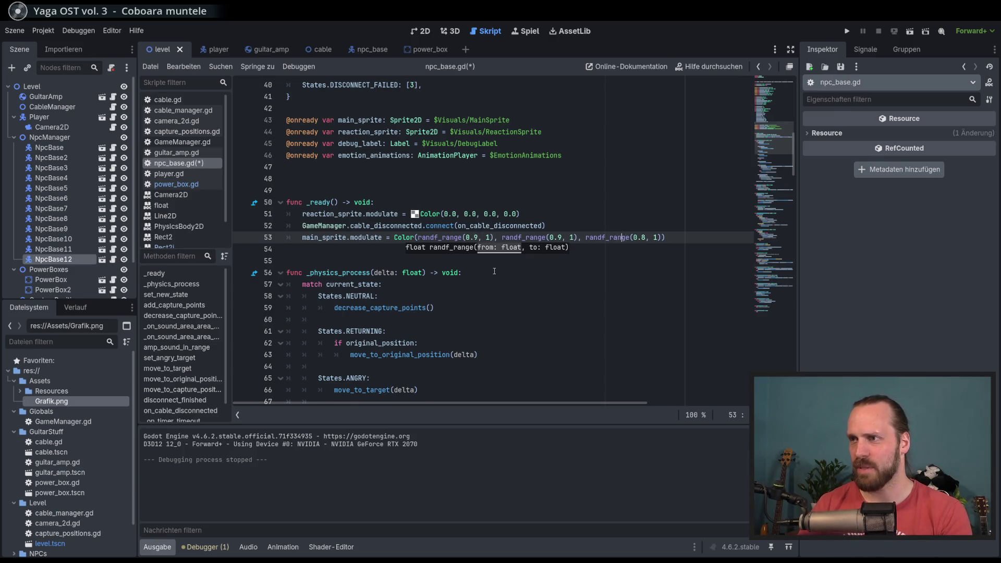
key("F5")
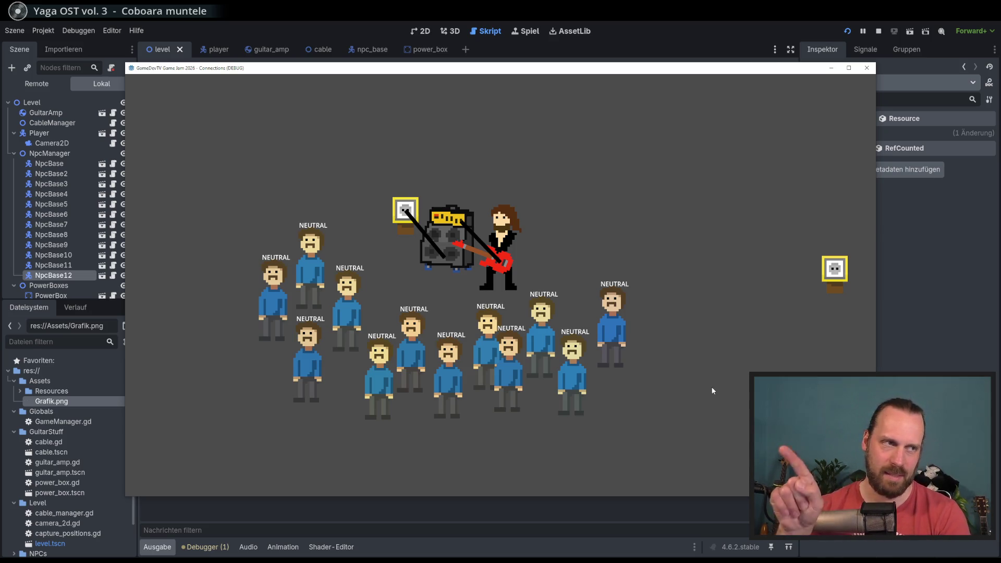
Stop the running test game with F8.
key("F8")
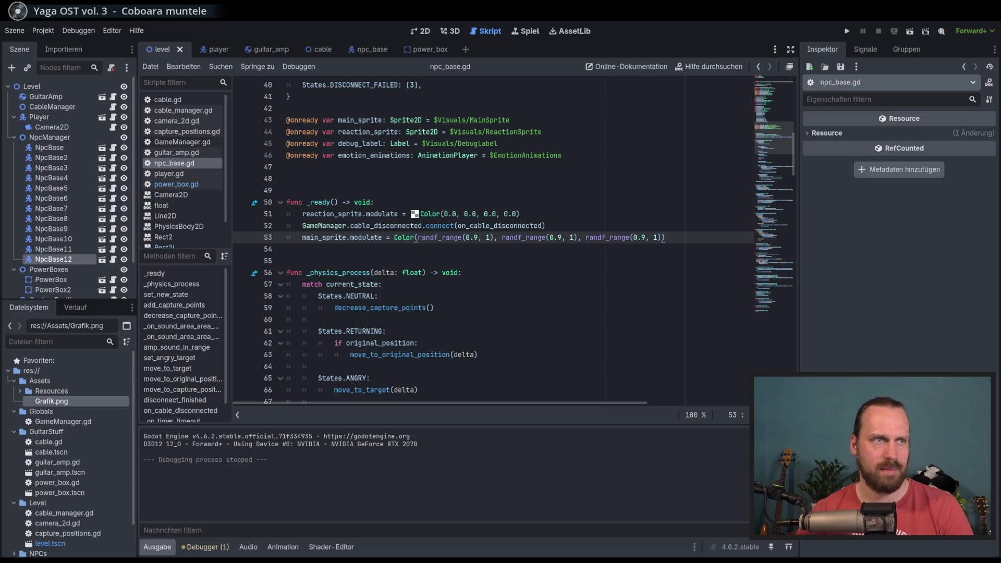
Review the NEUTRAL branch and decrease_capture_points call in npc_base.gd's match block, then run the game.
left_click(454, 293)
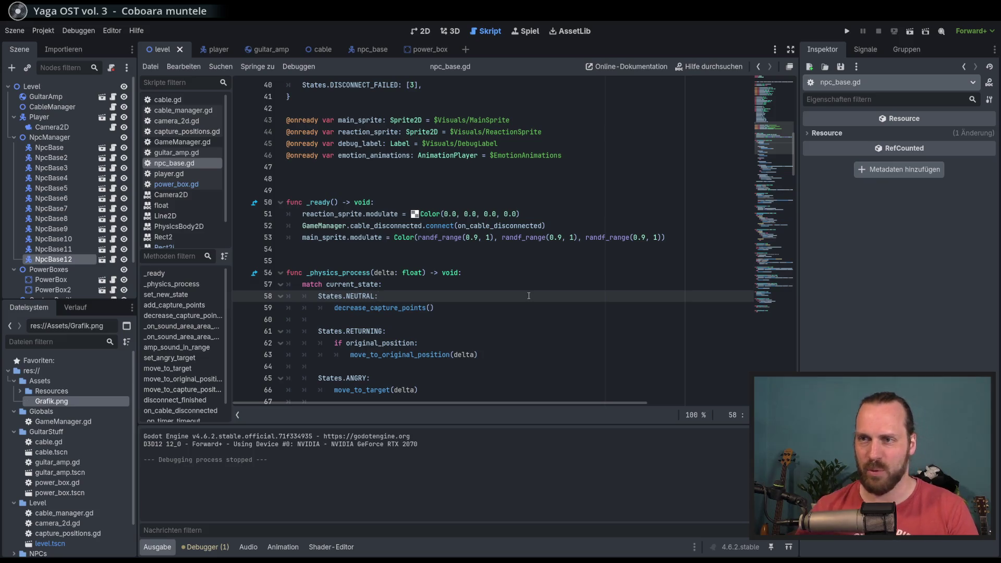
left_click(558, 288)
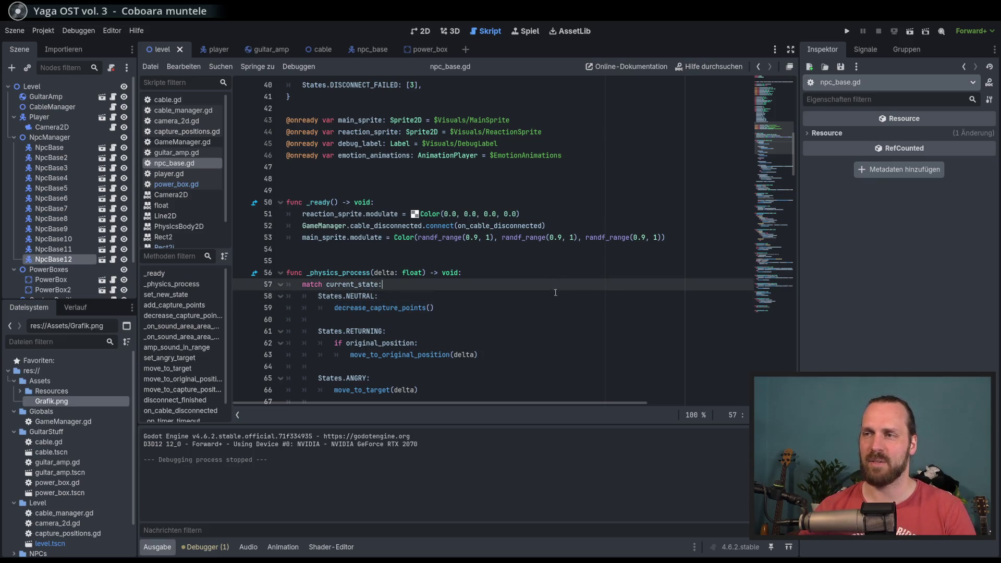
left_click(558, 297)
left_click(561, 287)
left_click(559, 296)
left_click(559, 287)
left_click(558, 298)
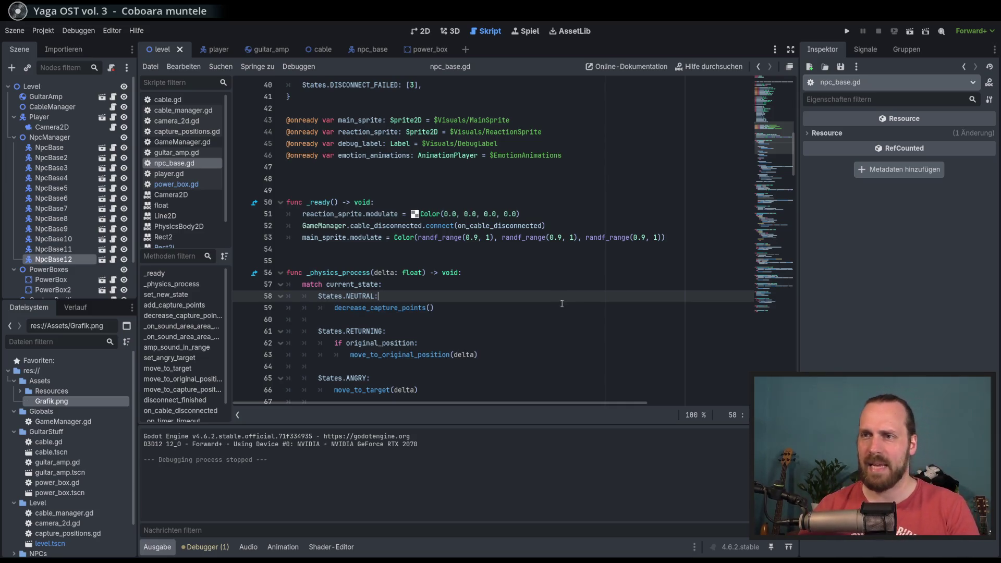
left_click(554, 312)
key("F5")
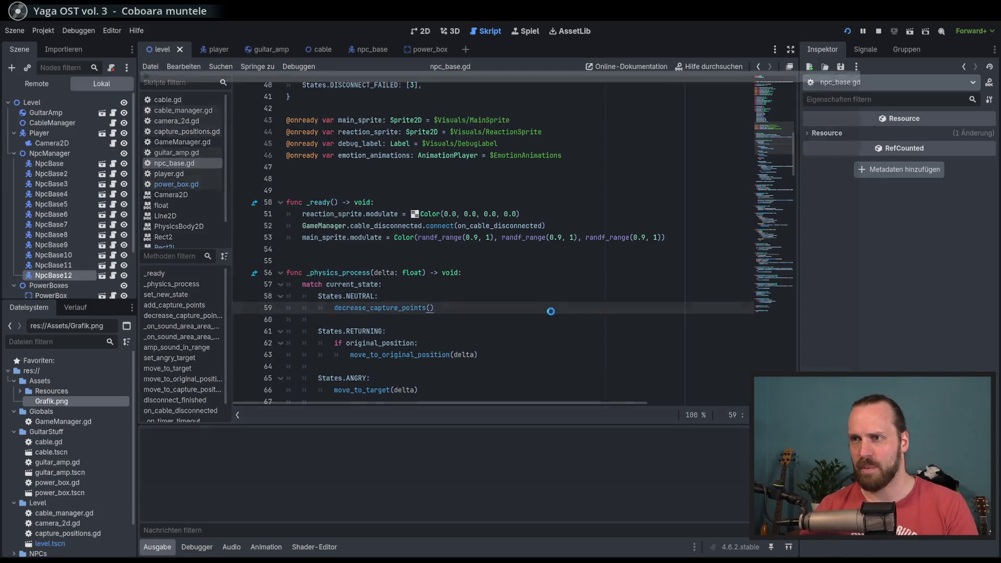
Walk the guitarist and amp into the crowd to capture the first NPCs.
key("Up")
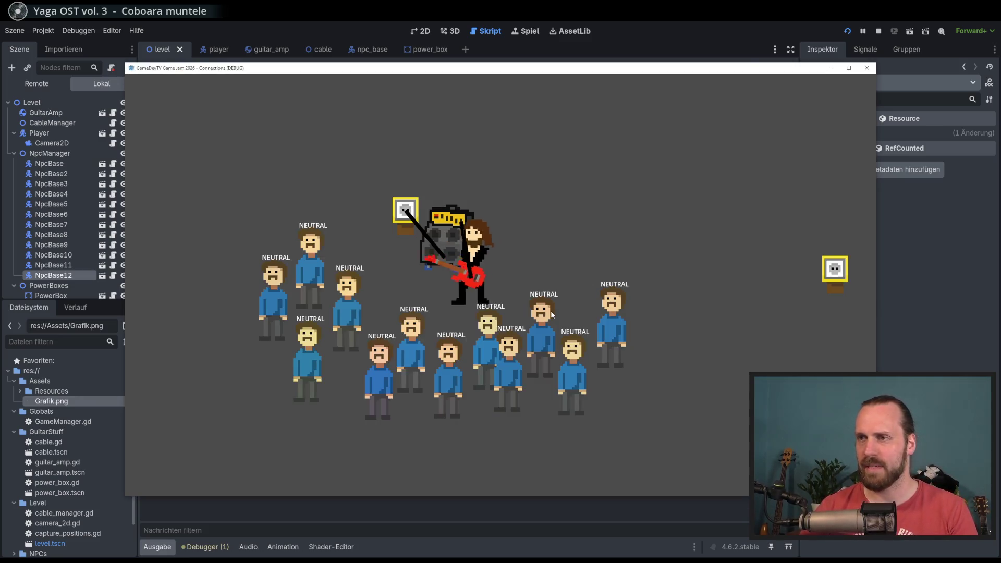
key("Left")
key("Right")
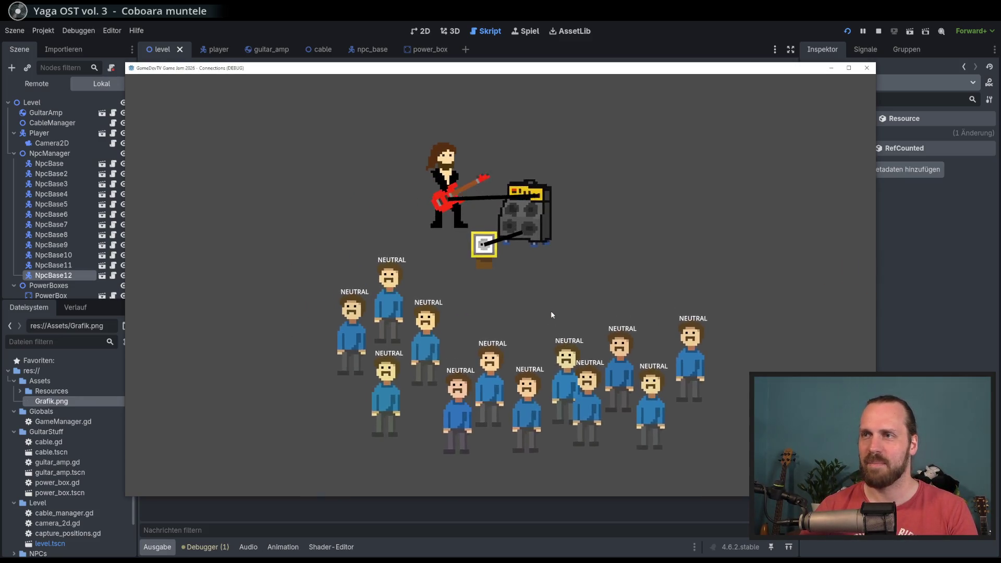
key("Down")
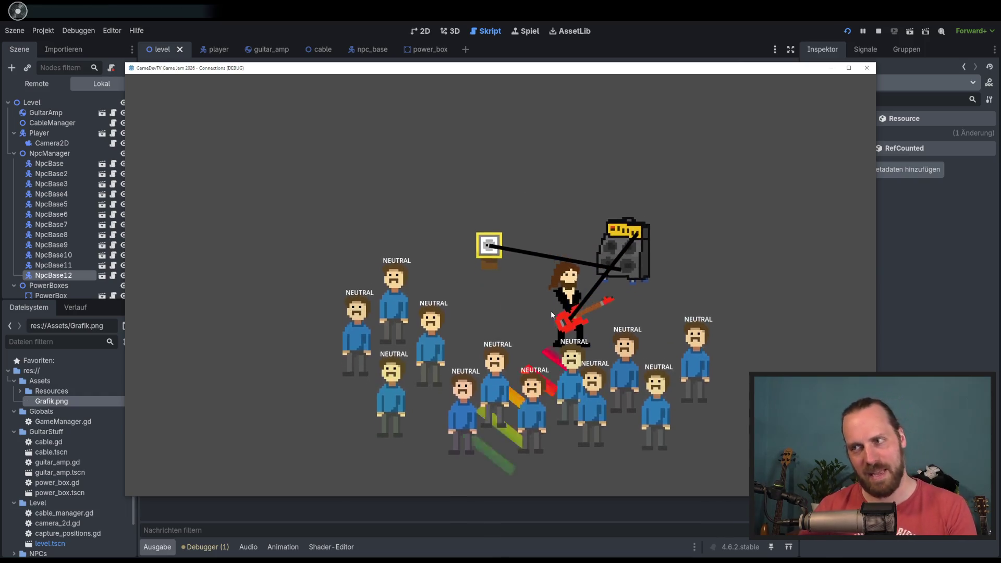
key("Up")
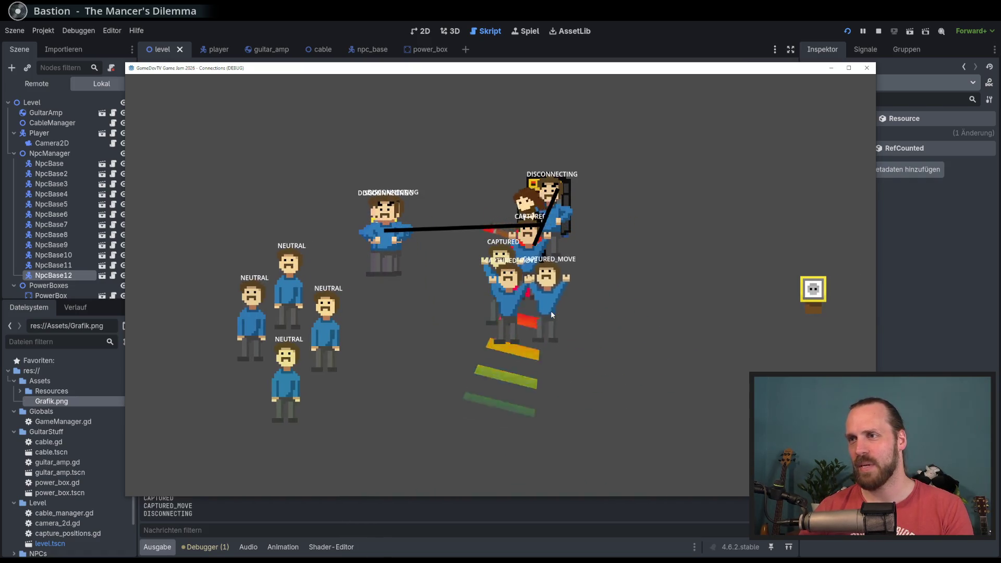
key("Left")
key("Right")
key("Down")
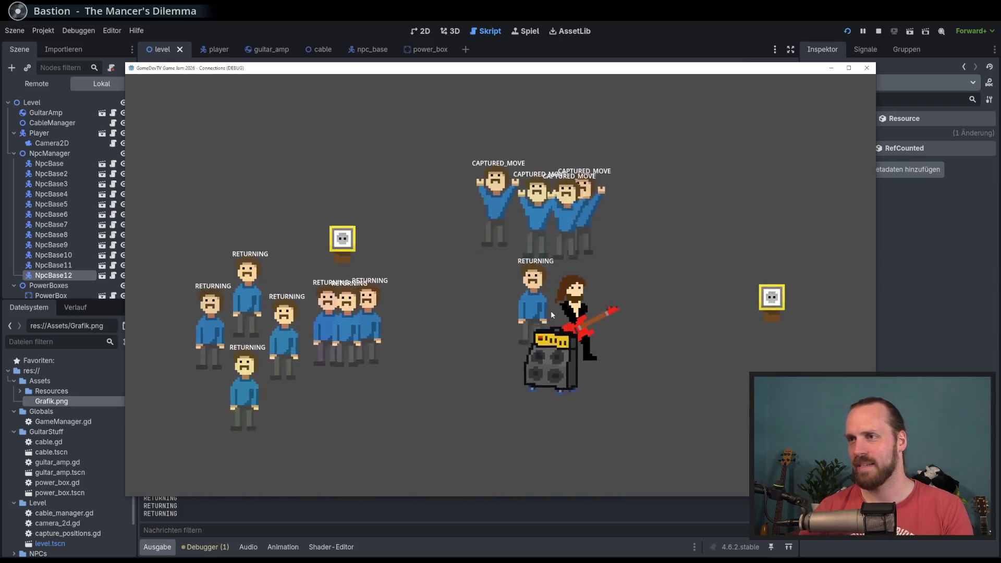
key("Left")
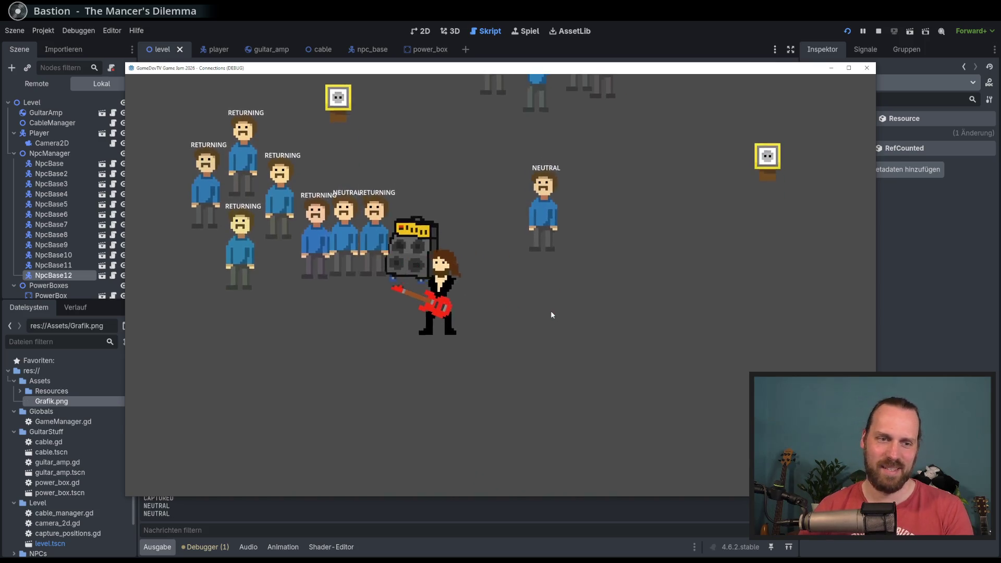
key("Up")
key("Right")
key("Up")
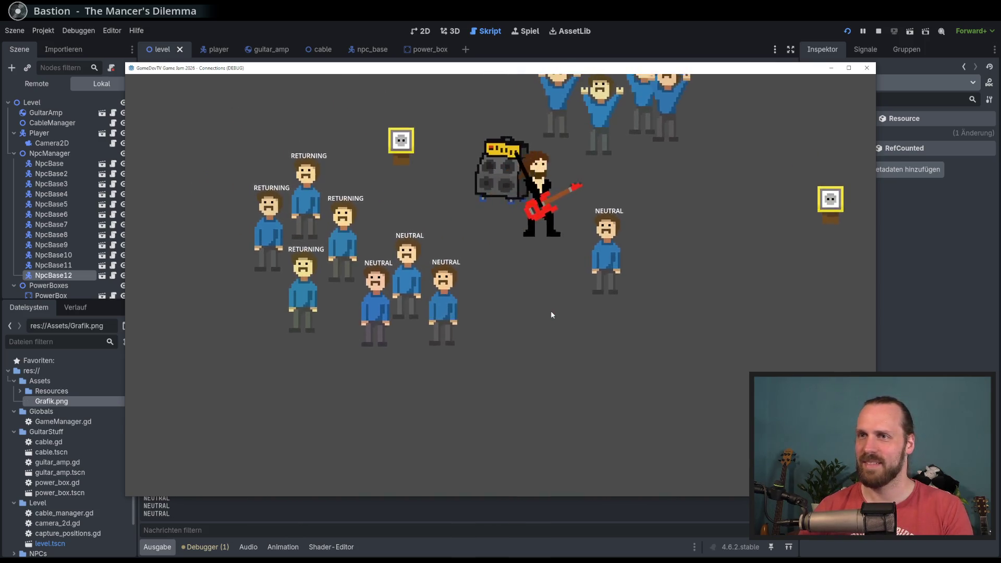
Pull the amp cable loose to trigger NPC disconnect states, then reconnect it to the power box.
key("Down")
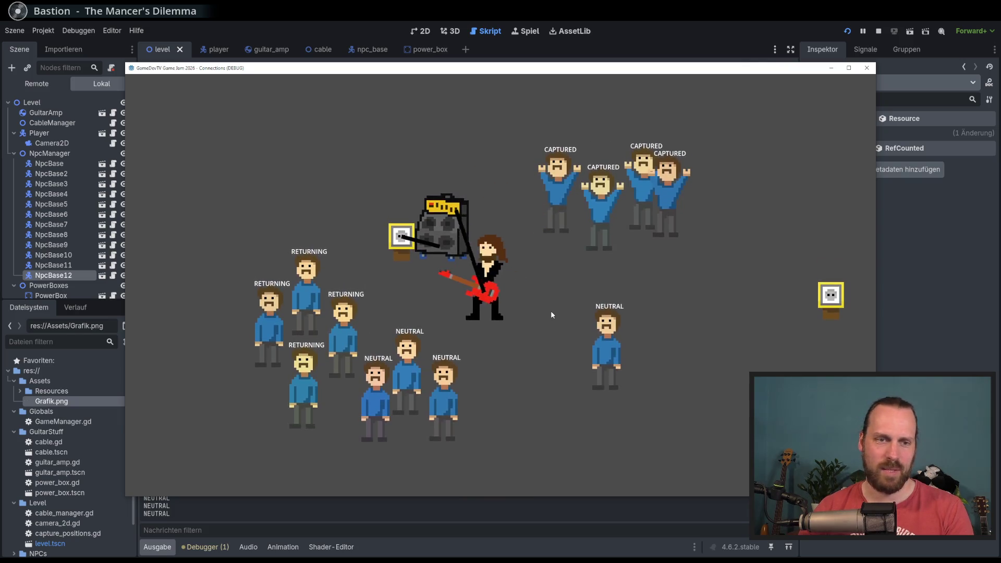
key("Left")
key("Right")
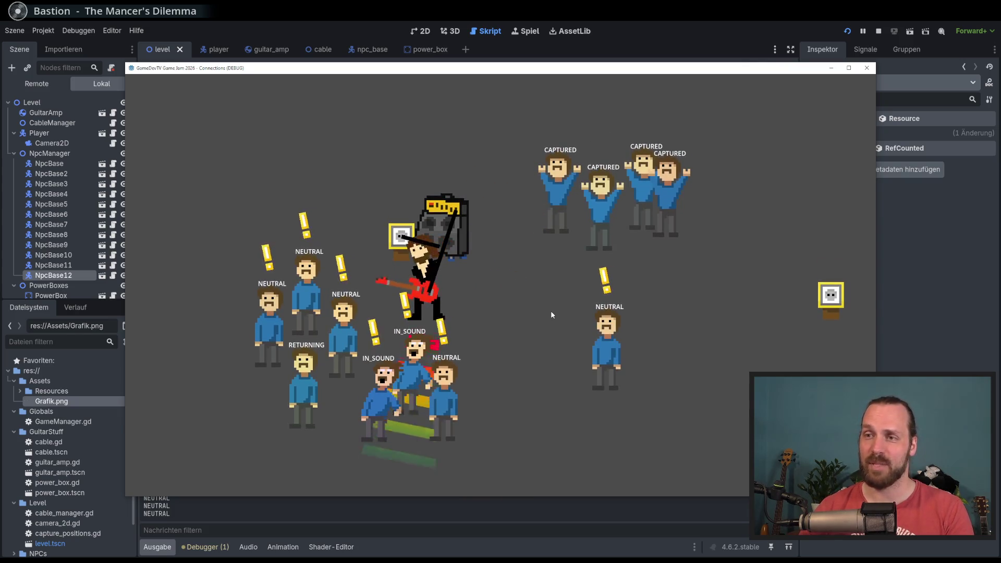
key("Up")
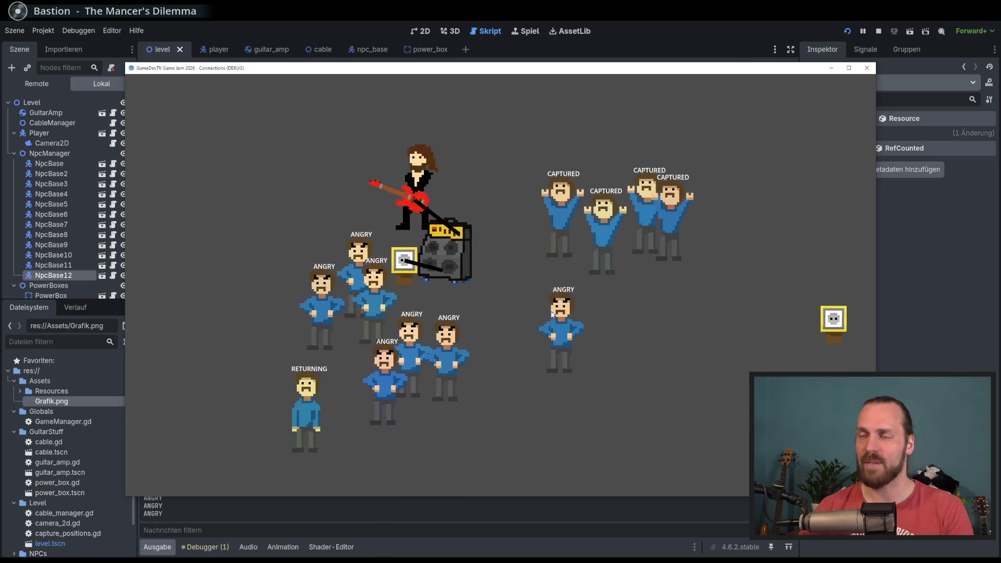
key("Down")
key("Right")
key("Right")
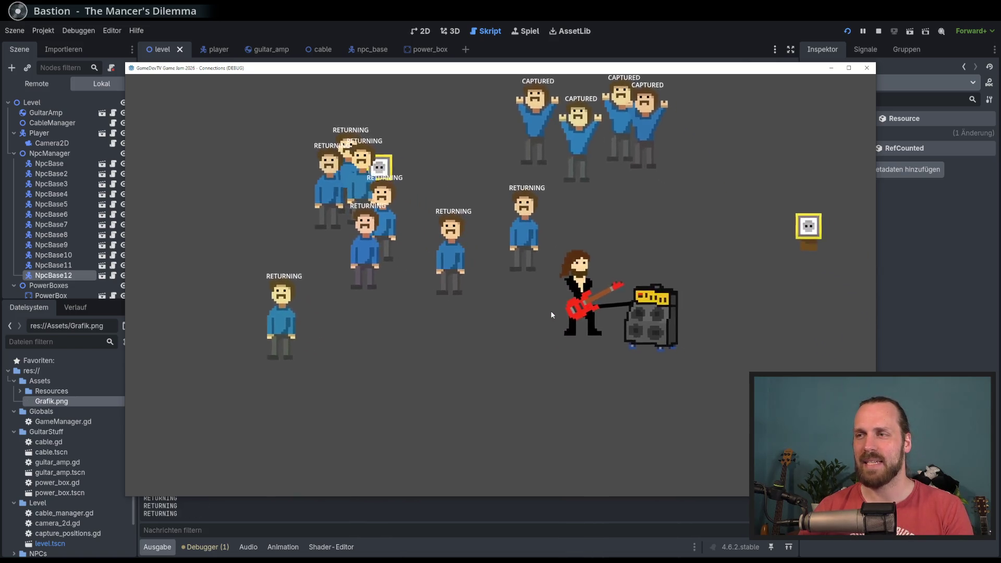
key("Left")
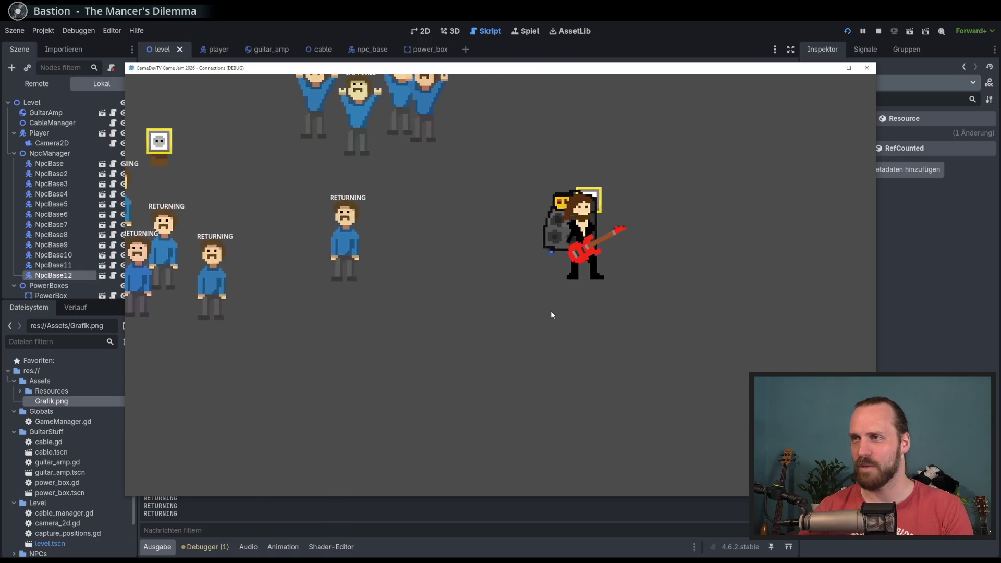
Drag the amp down-left and play for the neutral NPCs to capture more.
key("Up")
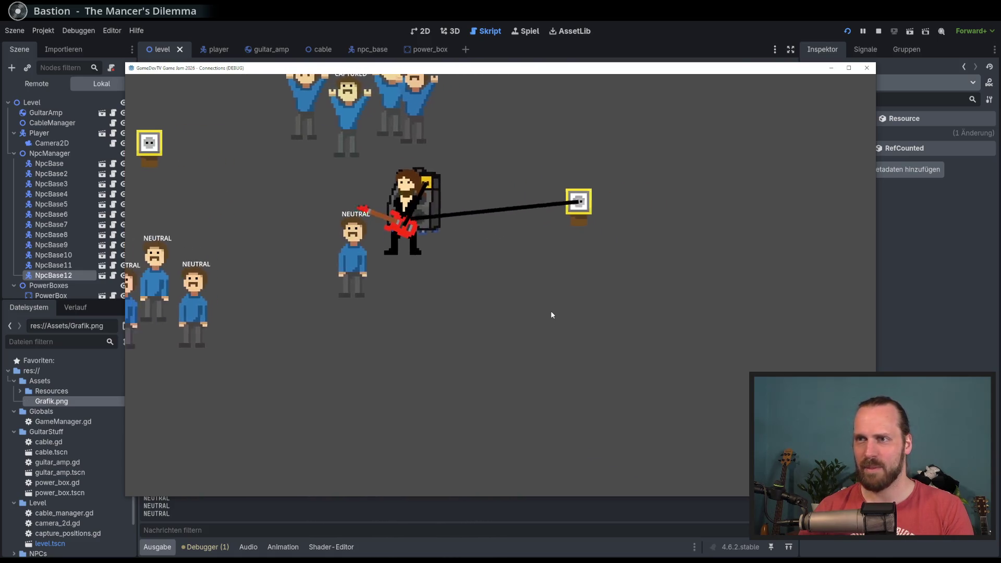
key("Left")
key("Down")
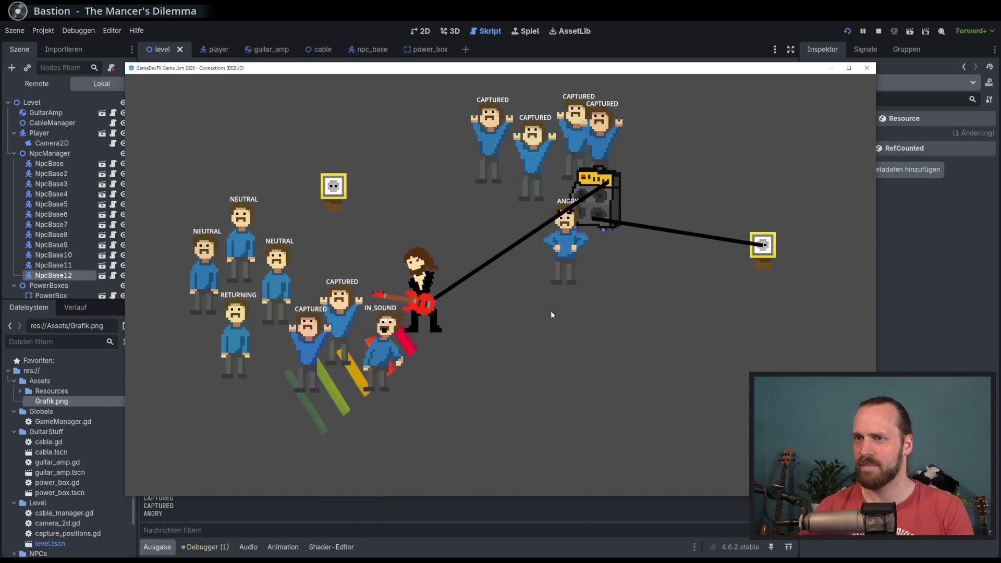
key("Right")
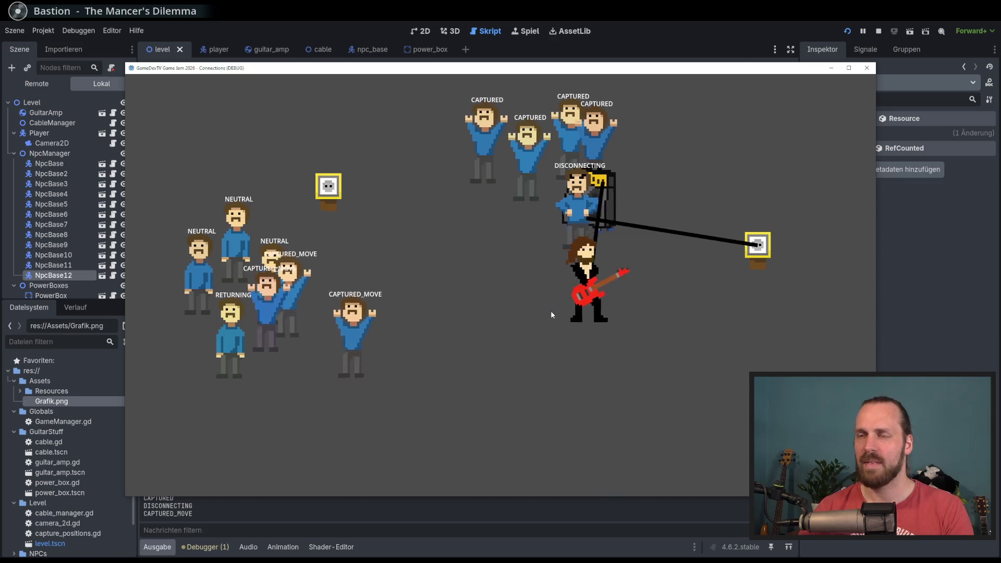
key("Up")
key("Left")
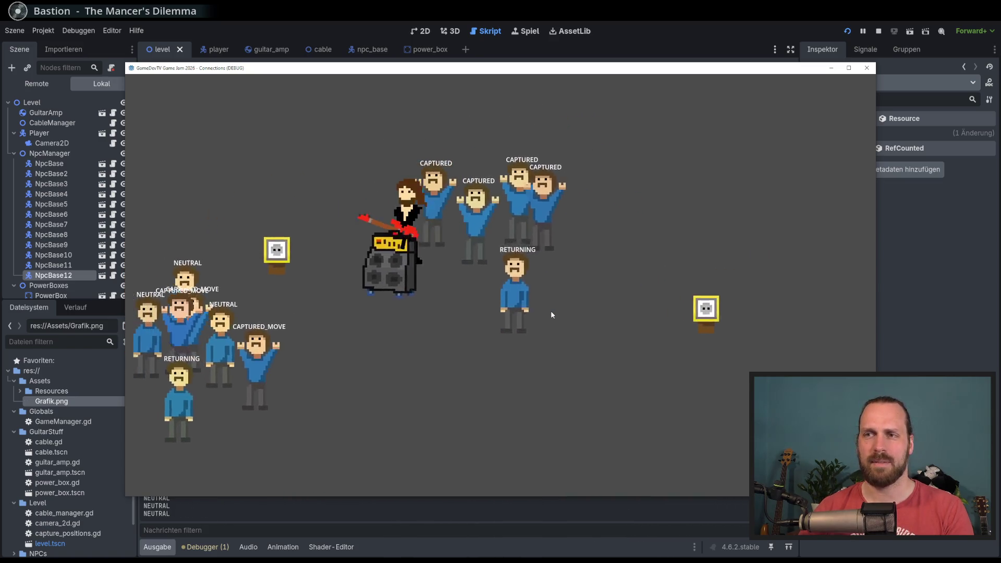
key("Down")
key("Left")
key("Up")
key("Left")
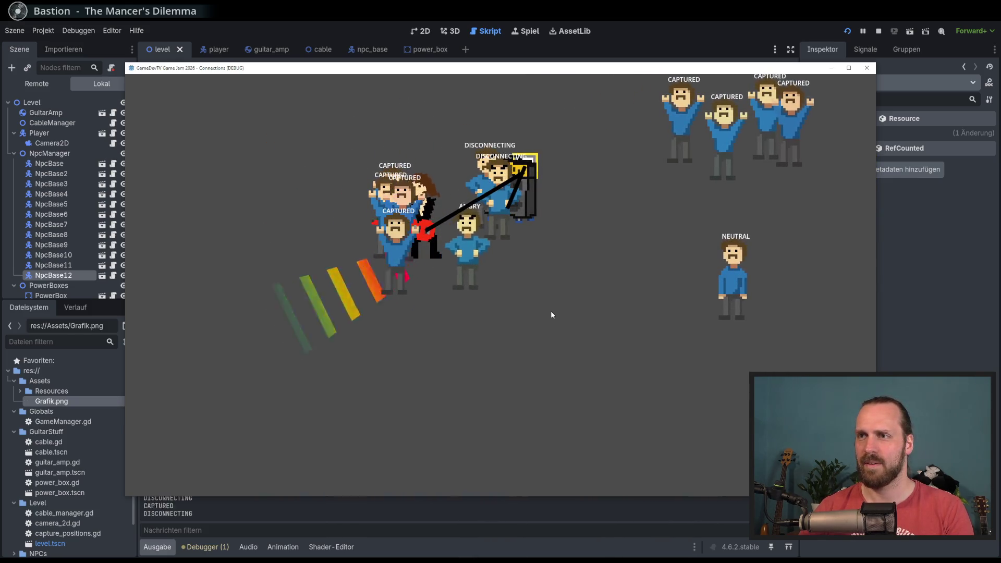
Carry the amp right to test a failed disconnect, then capture another listening NPC.
key("Right")
key("Left")
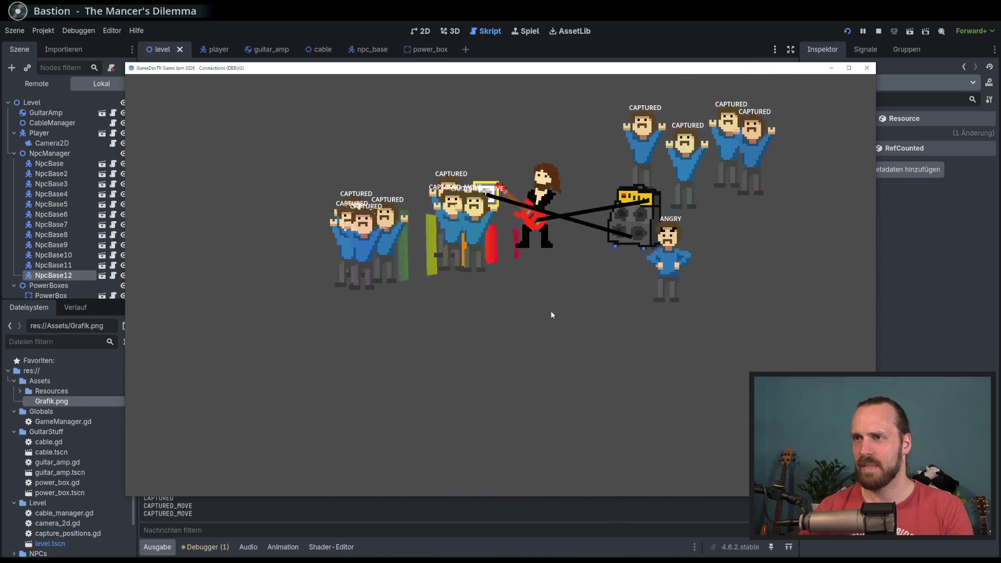
key("Right")
key("Left")
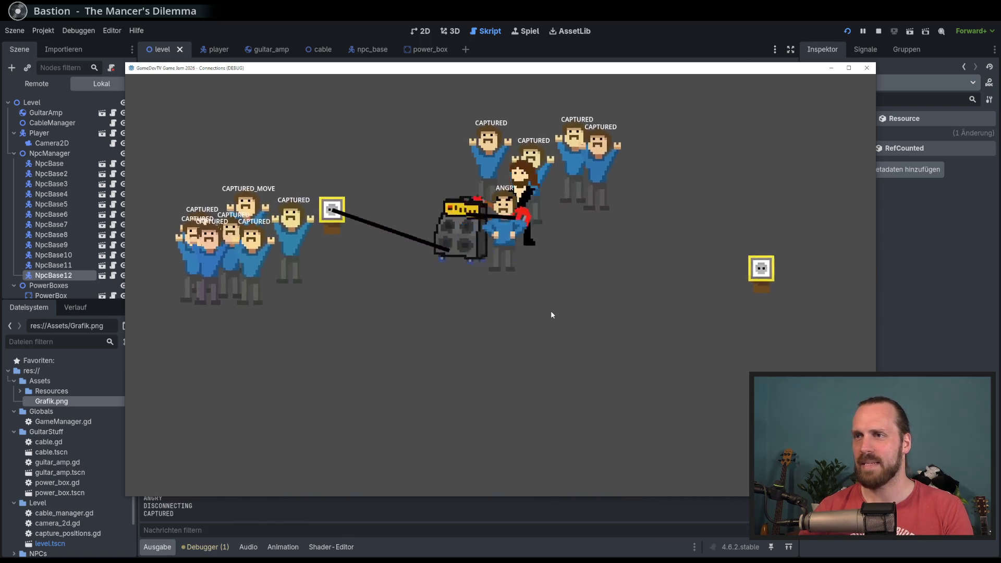
key("Down")
key("Up")
key("Left")
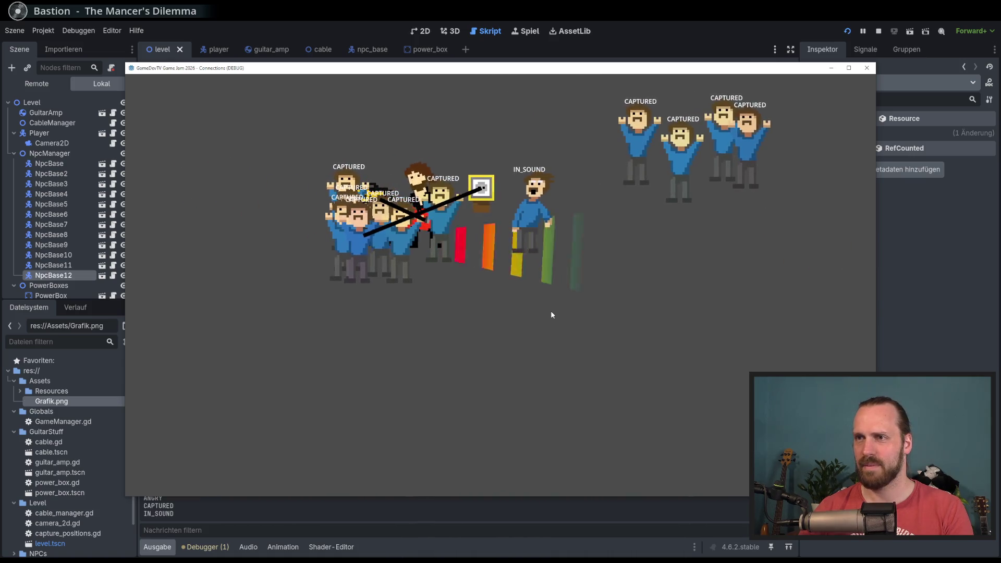
key("Up")
Swing the amp around the guitarist and move left to reveal another power box.
key("Down")
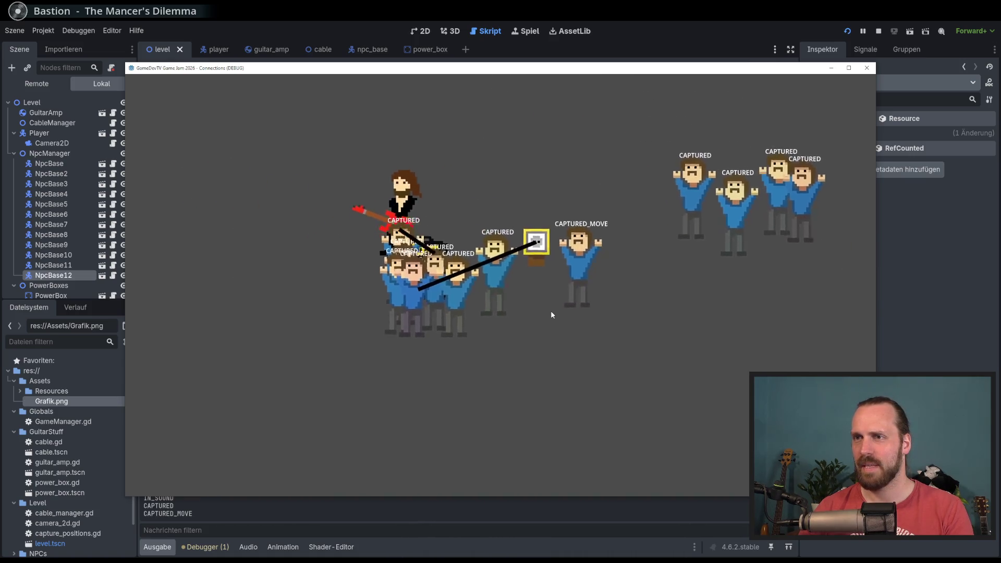
key("Down")
key("Right")
key("Up")
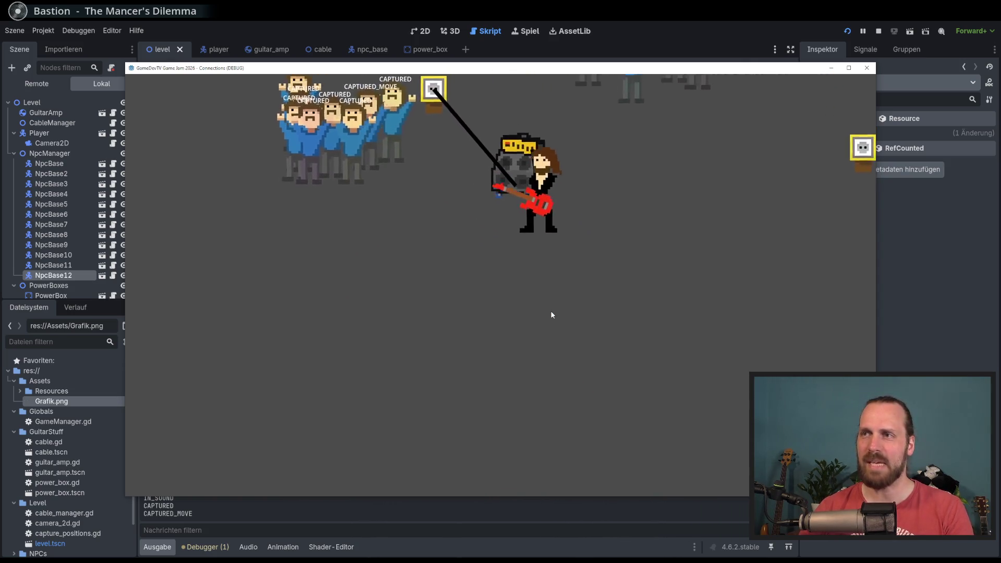
key("Left")
key("Right")
key("Down")
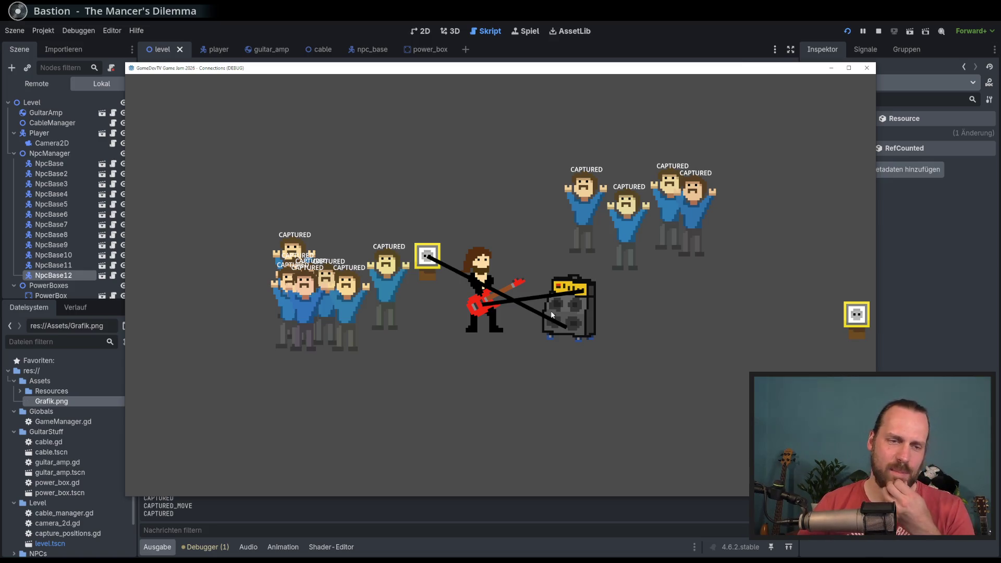
key("Up")
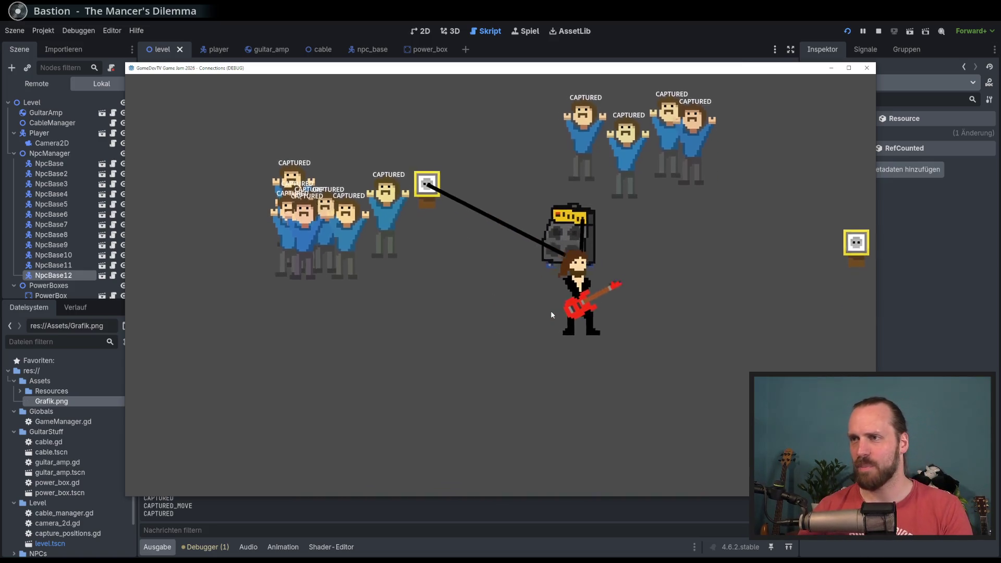
key("Down")
key("Left")
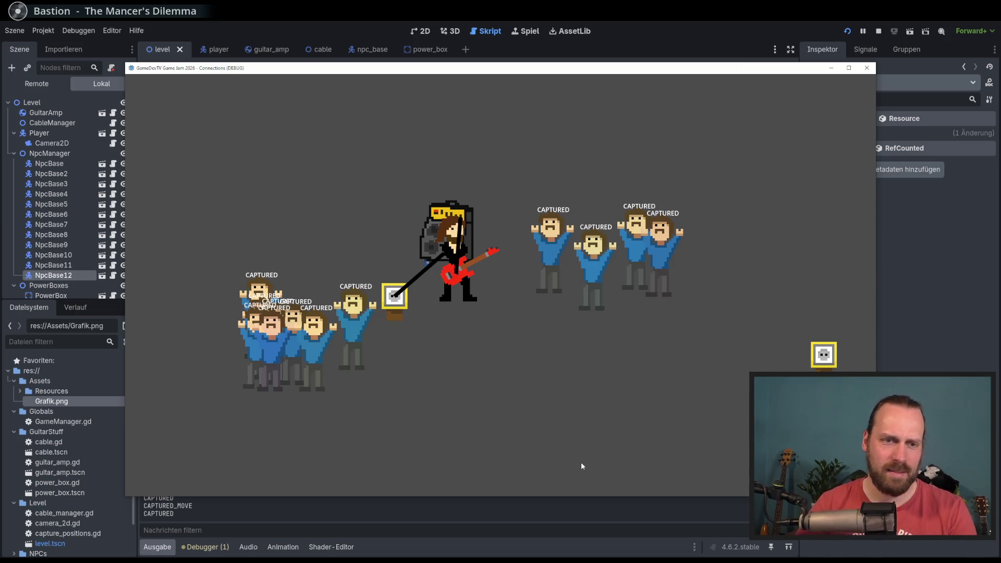
Stretch the cable back and forth around the amp, then restart the game with NPCs reset.
key("Down")
key("Right")
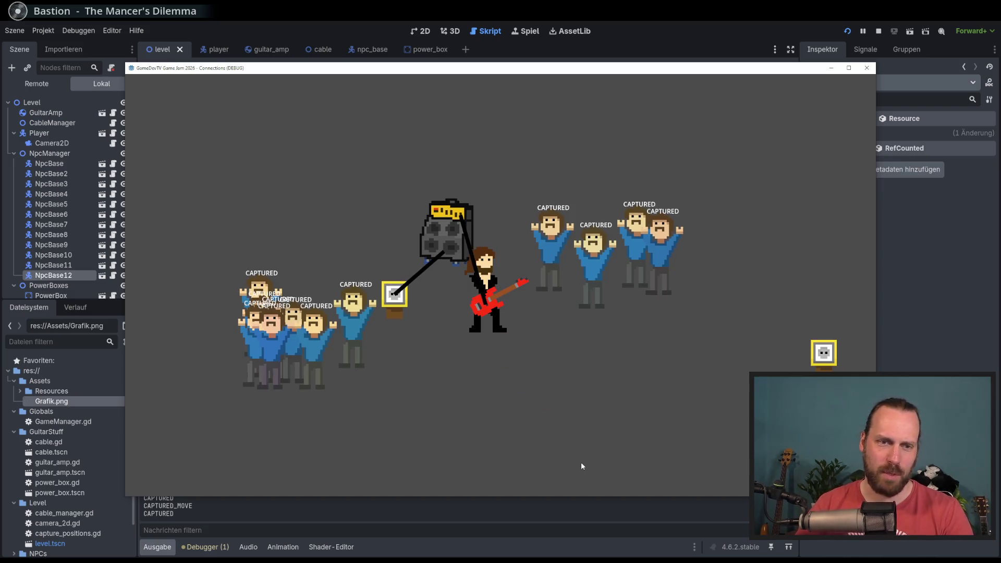
key("Up")
key("Right")
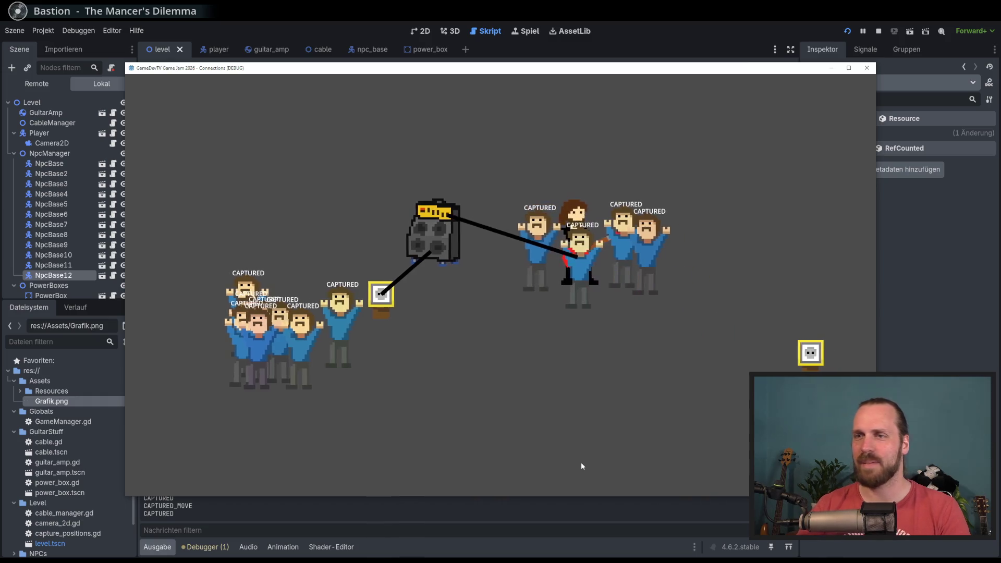
key("Left")
key("Down")
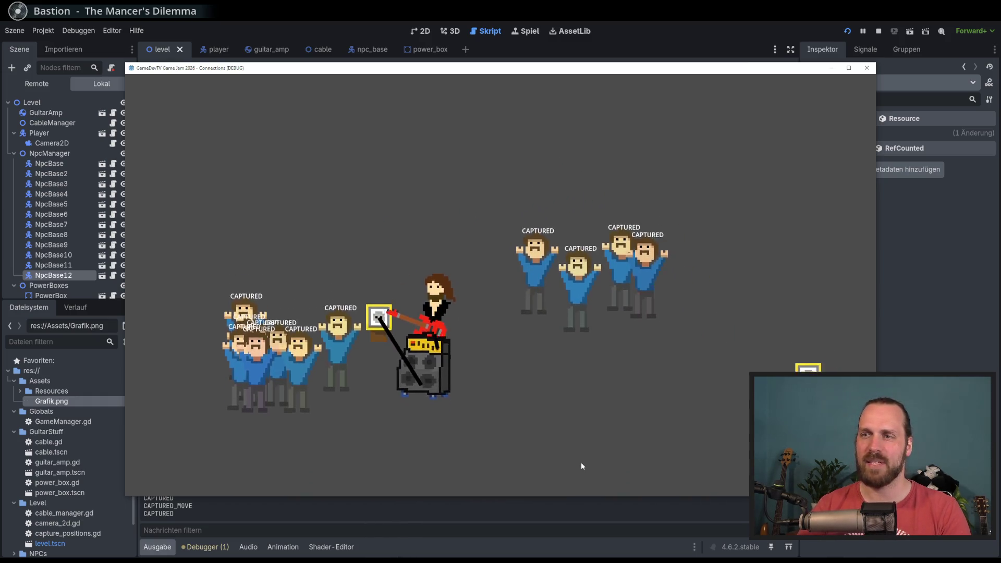
key("Right")
key("Down")
key("Left")
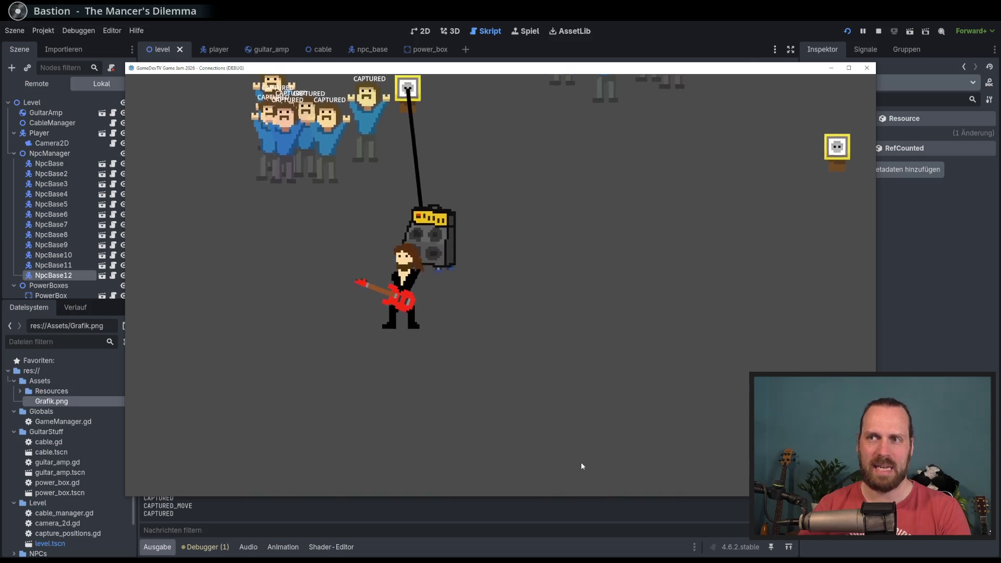
key("Left")
key("Up")
key("Right")
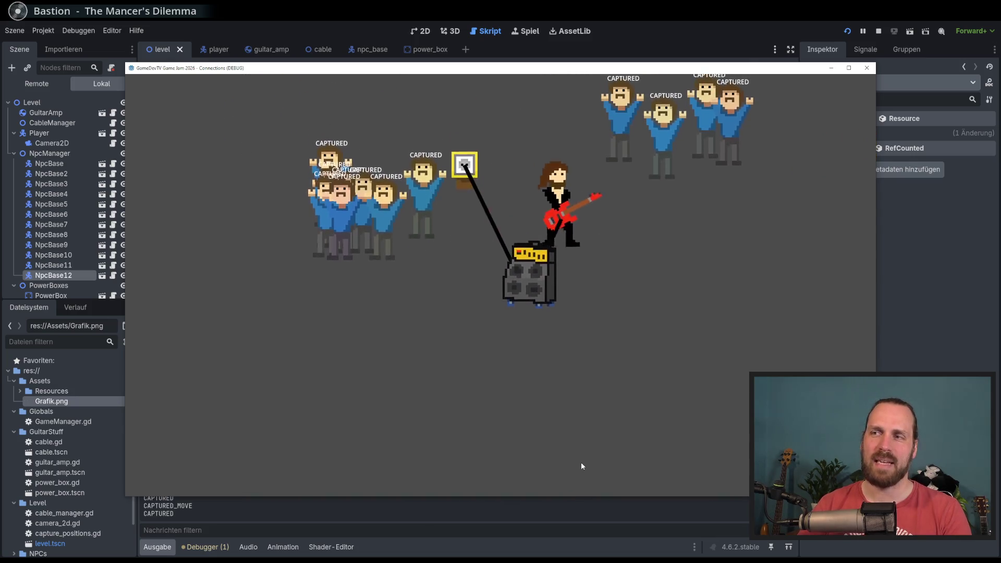
key("Left")
key("Down")
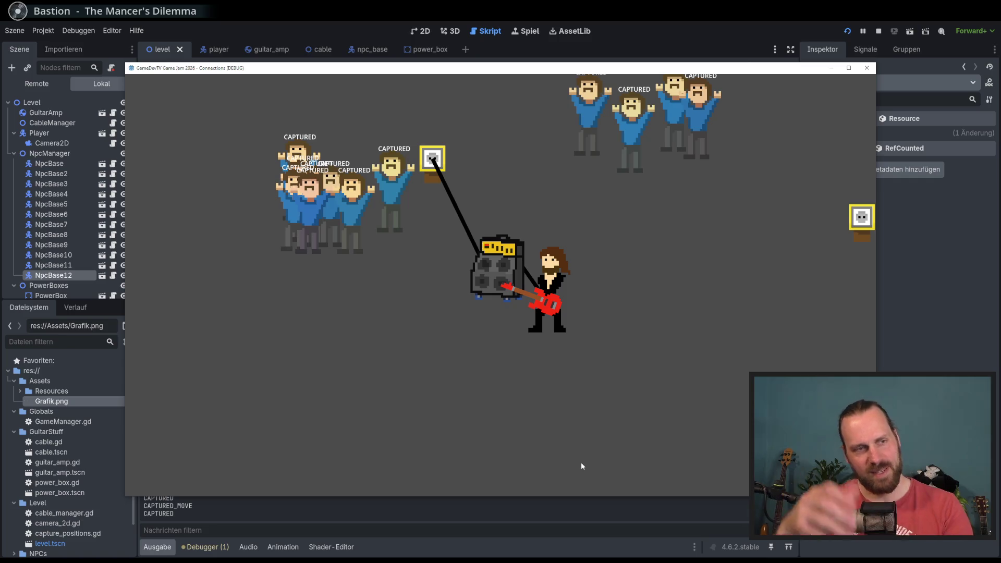
key("F5")
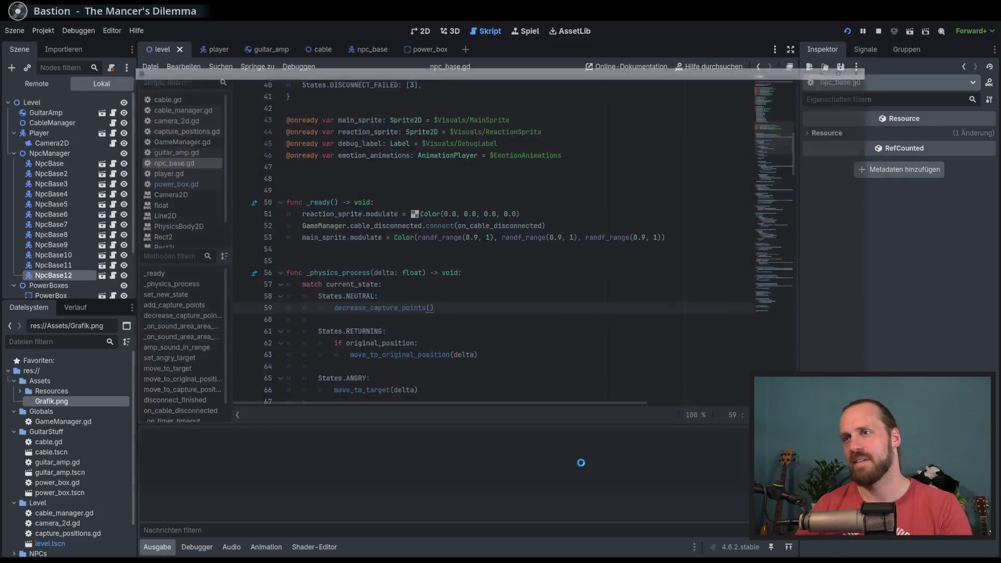
Play the guitar at the NPCs and move the amp to the right power box.
key("Up")
key("Right")
key("space")
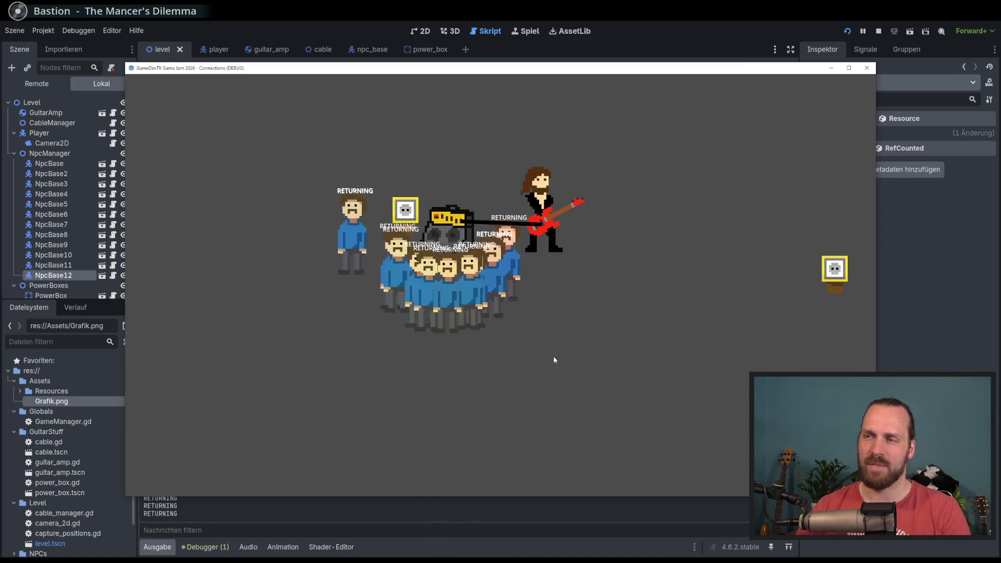
key("a")
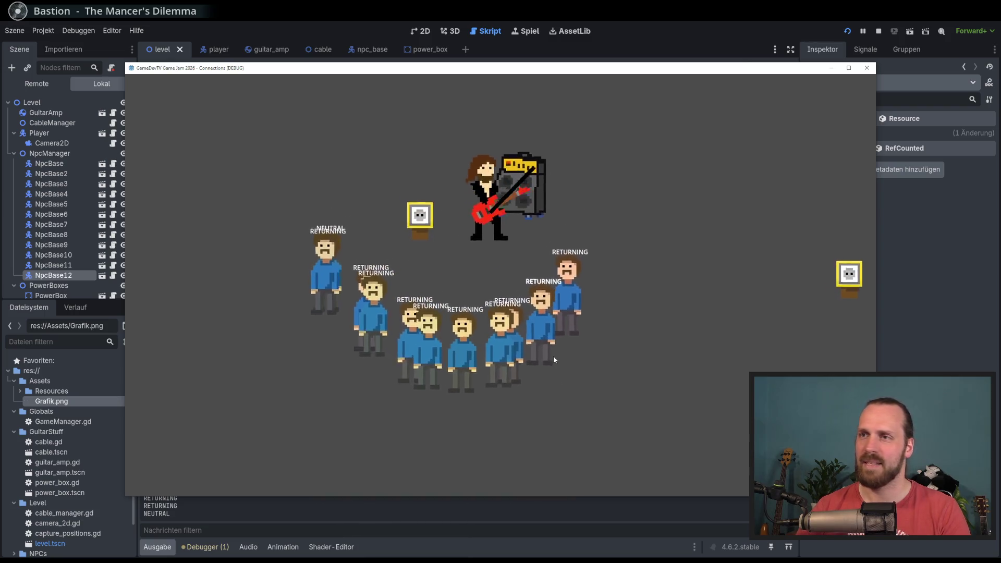
key("d")
key("d")
key("s")
key("a")
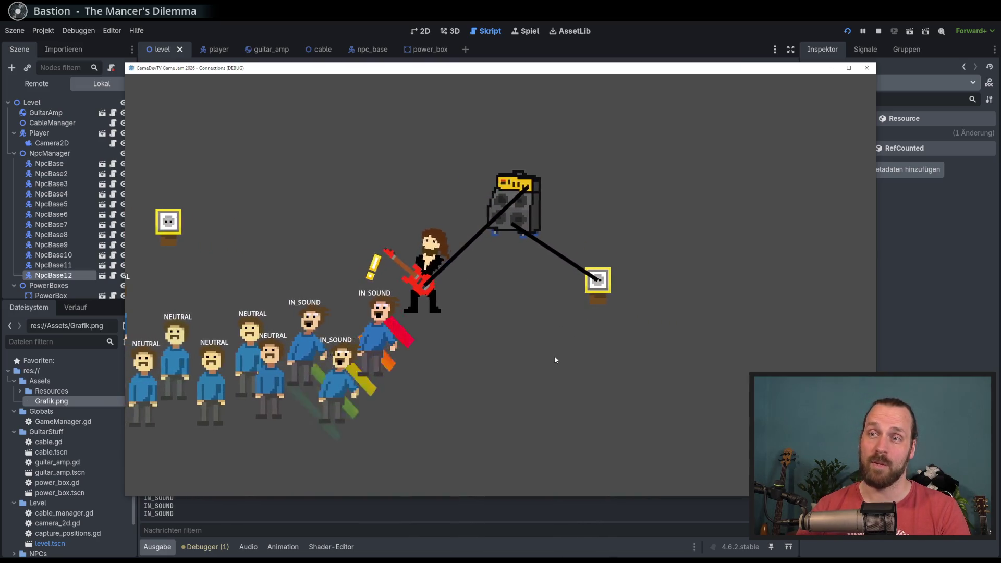
key("d")
key("w")
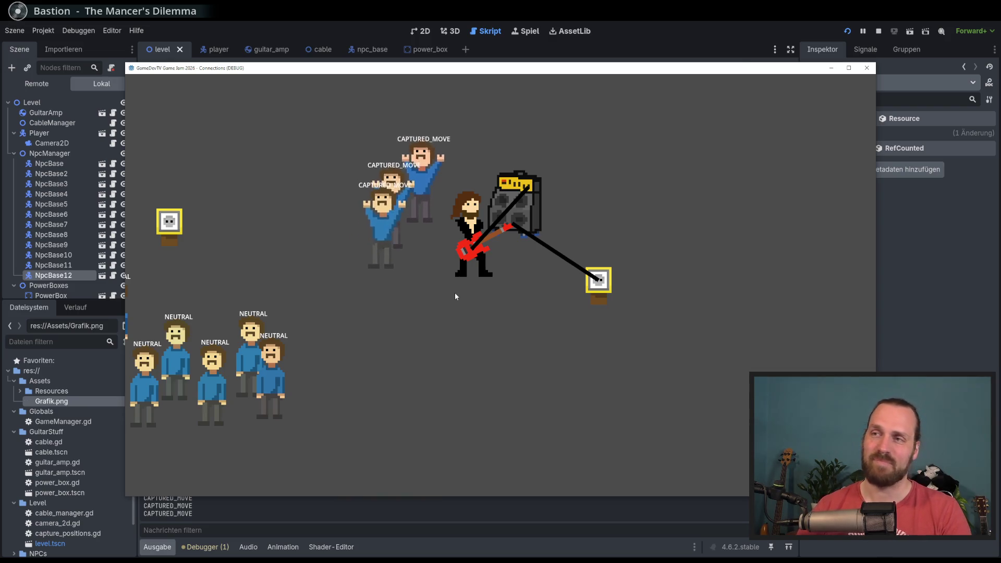
Lead the amp and captured NPCs around, then haul the amp to the power box.
key("d")
key("a")
key("w")
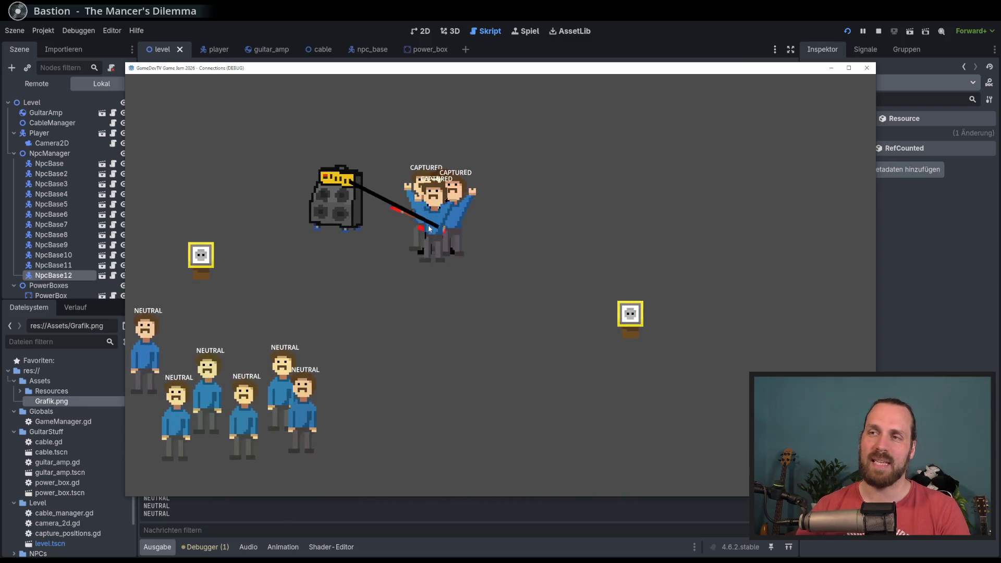
key("a")
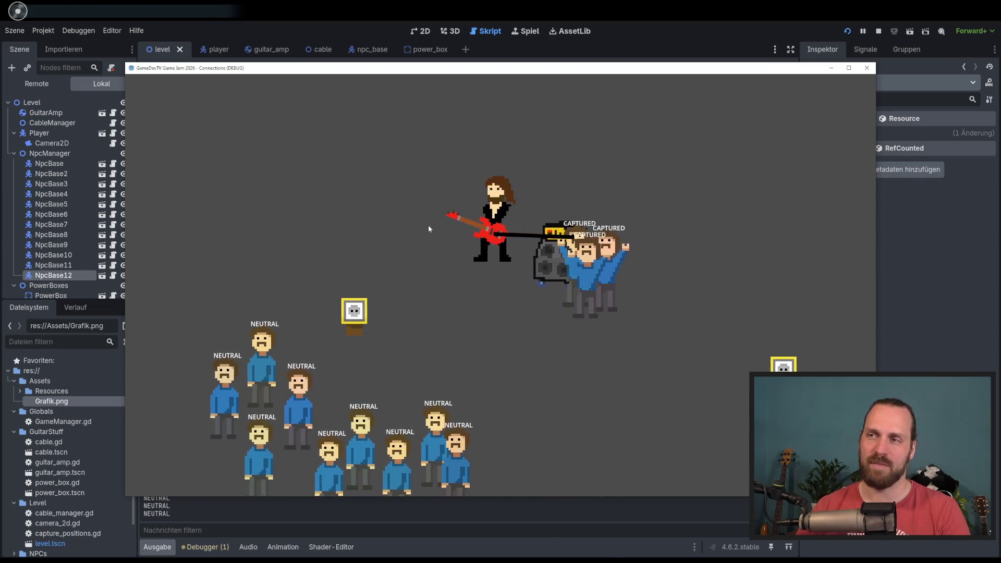
key("d")
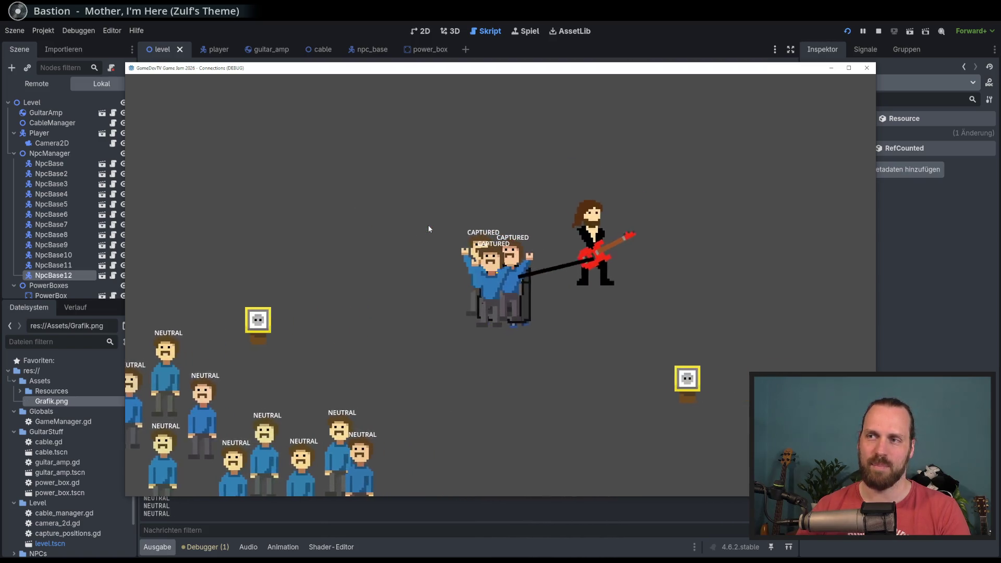
key("a")
key("s")
key("s")
key("a")
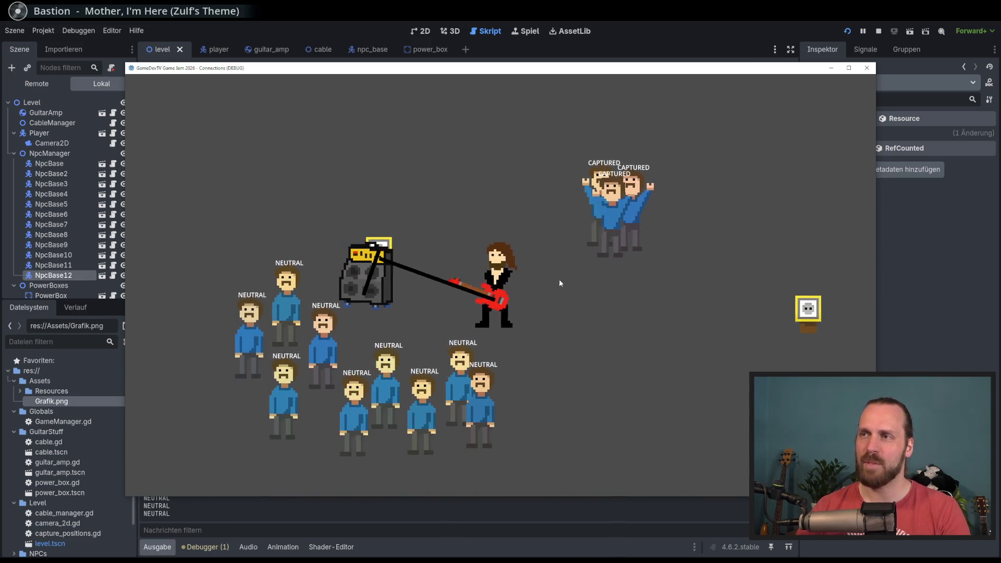
Walk among the neutral crowd and aim sound waves at the lower-left group.
key("a")
key("s")
key("d")
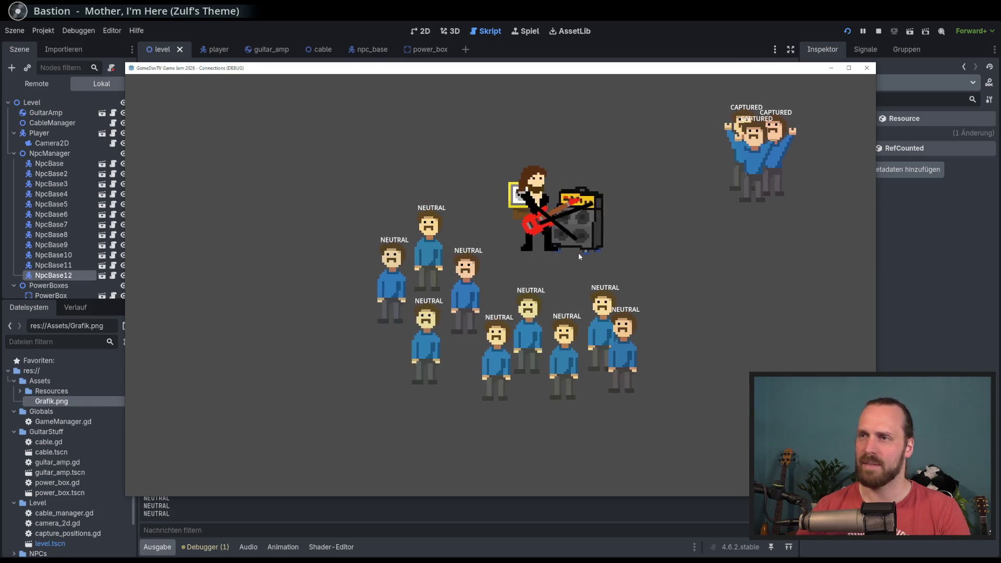
key("s")
key("w")
key("a")
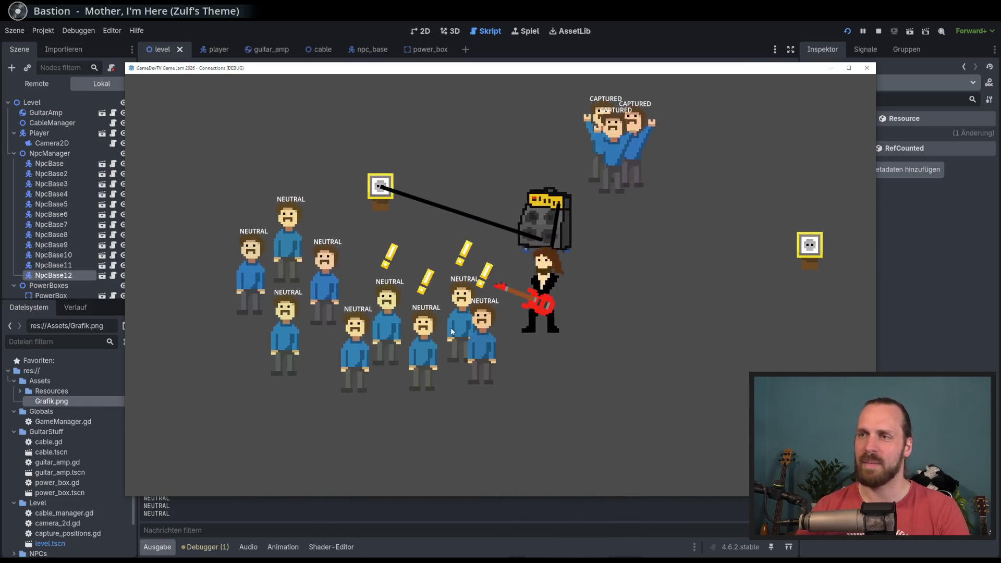
left_click(452, 326)
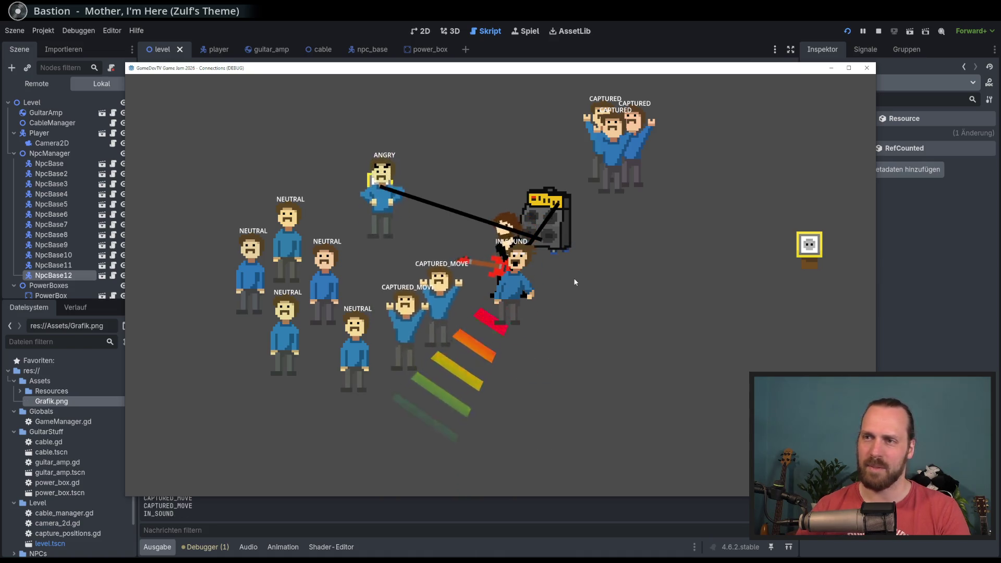
Play at the neutral crowd and lead the amp up-right until the power_box.gd line 34 error.
key("w")
key("a")
key("d")
key("s")
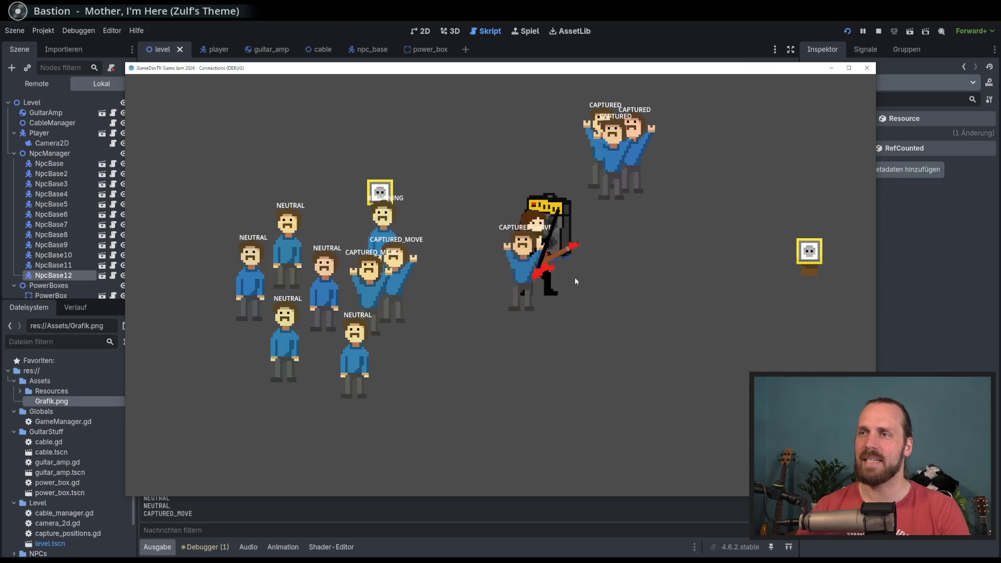
key("a")
key("w")
key("s")
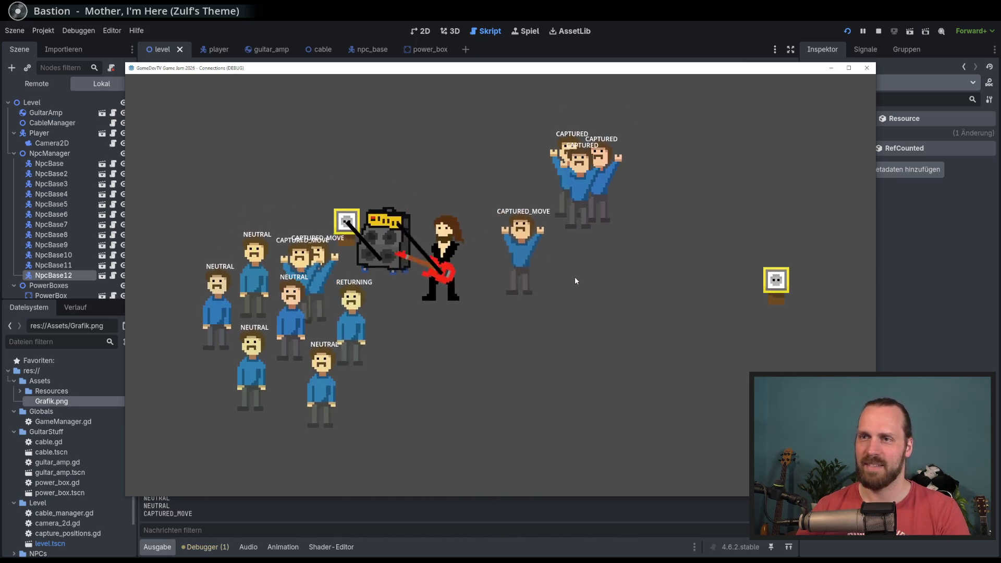
key("a")
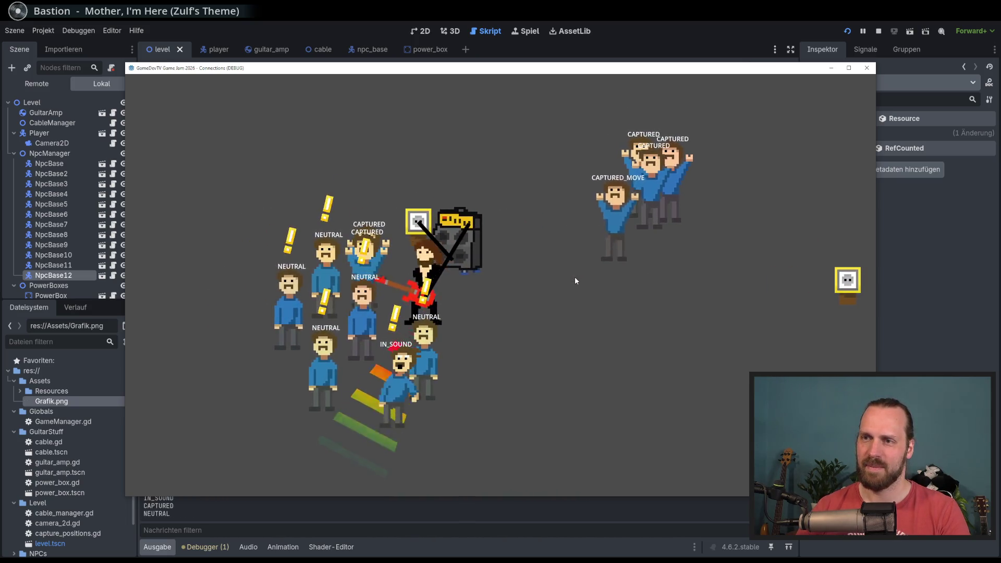
key("w")
key("d")
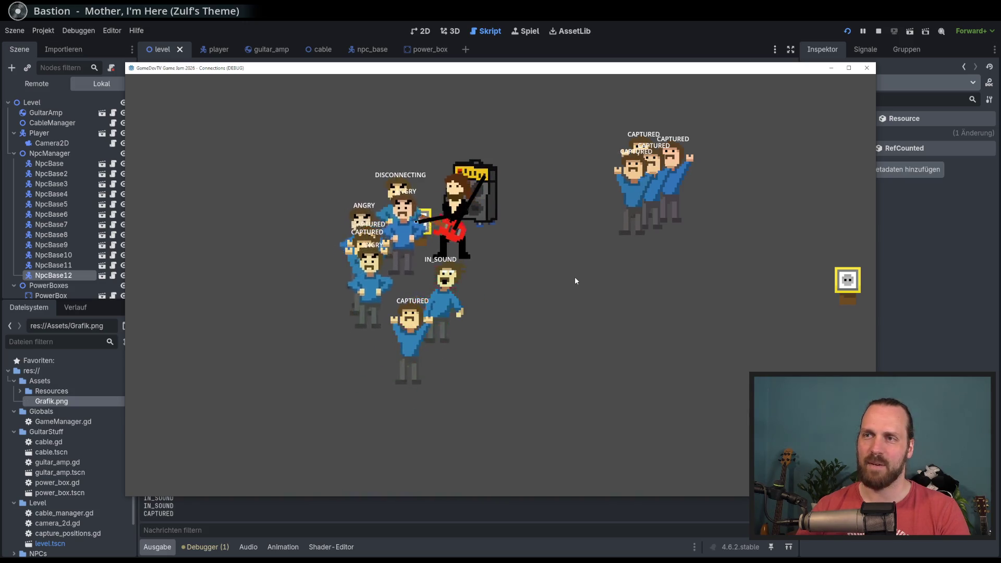
Circle the amp to trigger the disconnect, then go to on_cable_disconnected and relaunch the game.
key("w")
key("d")
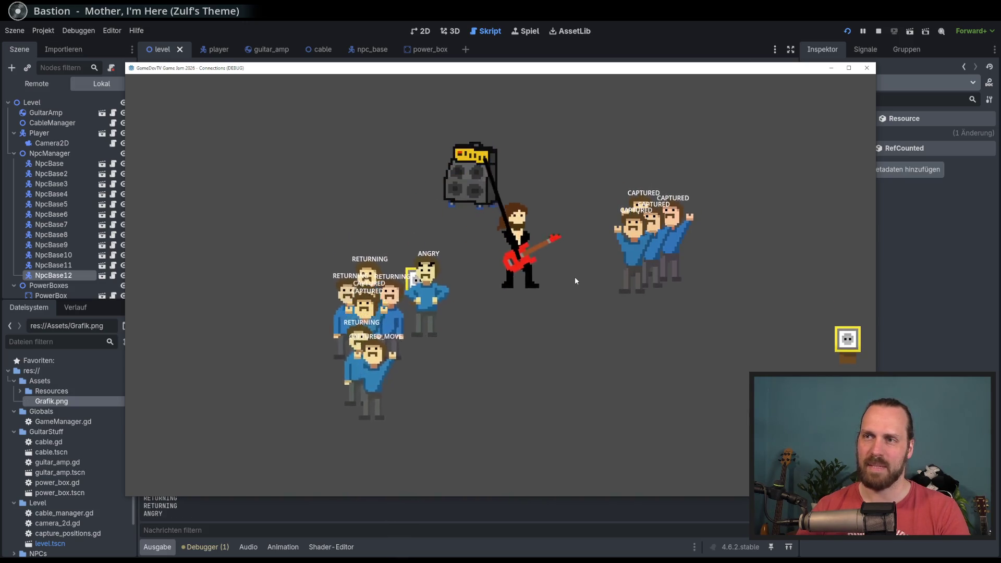
key("w")
key("a")
key("d")
key("s")
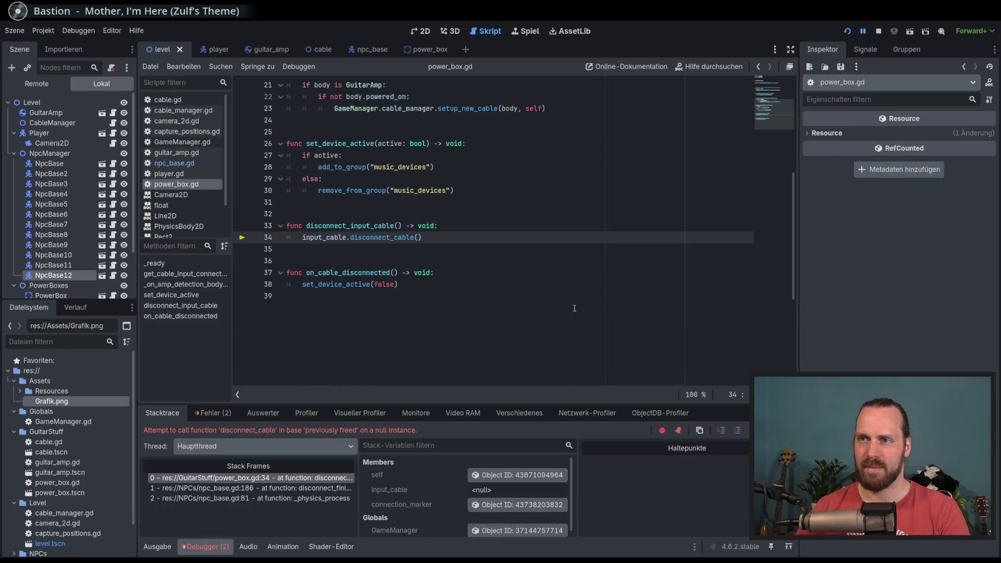
left_click(492, 272)
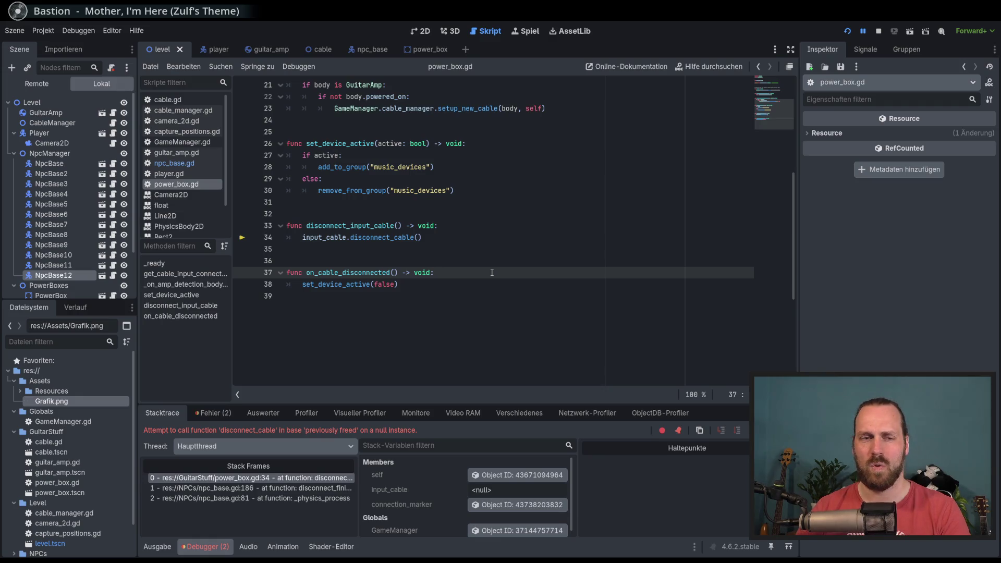
key("F5")
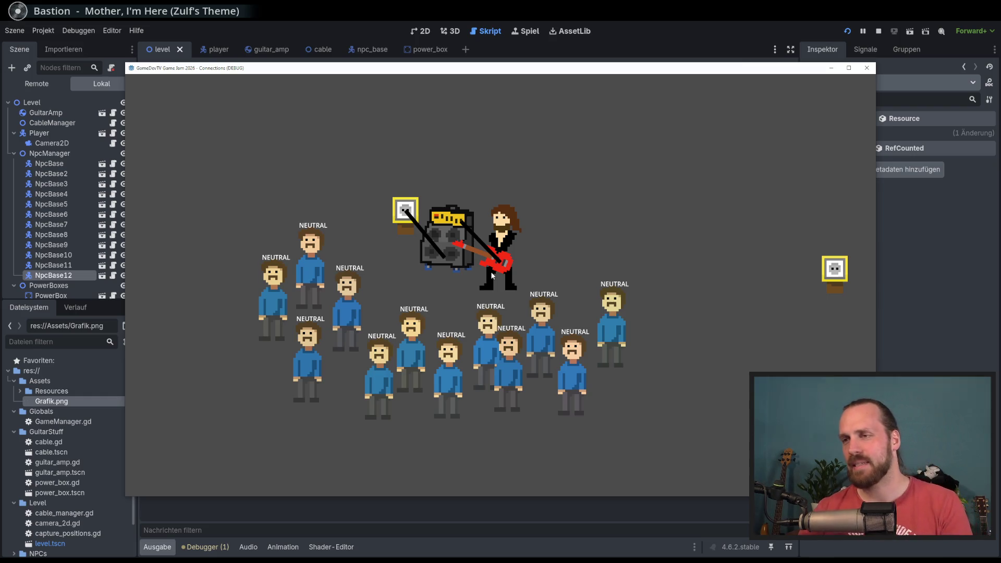
Fire sound waves at the nearby crowd and walk to the left power box.
key("a")
key("d")
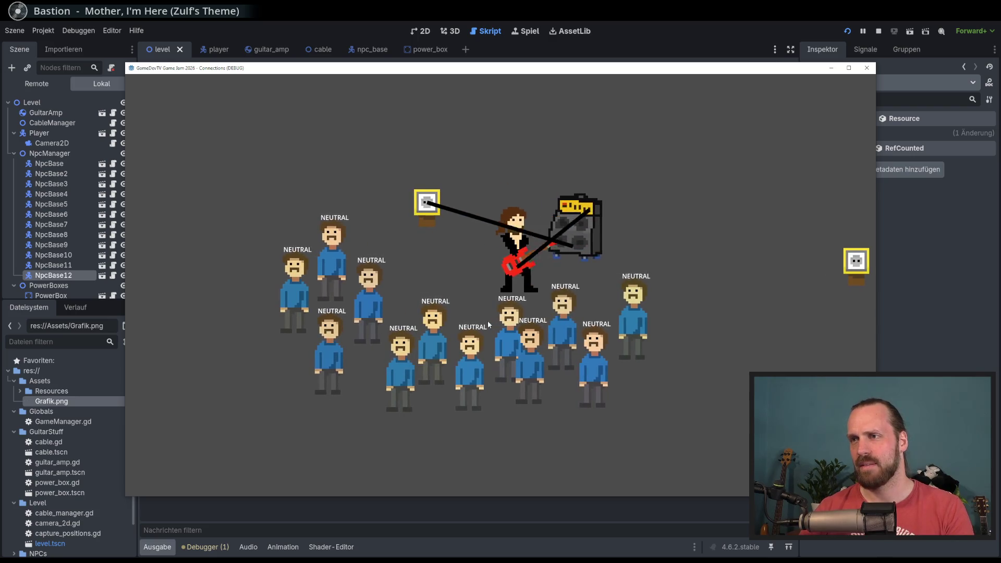
left_click(486, 322)
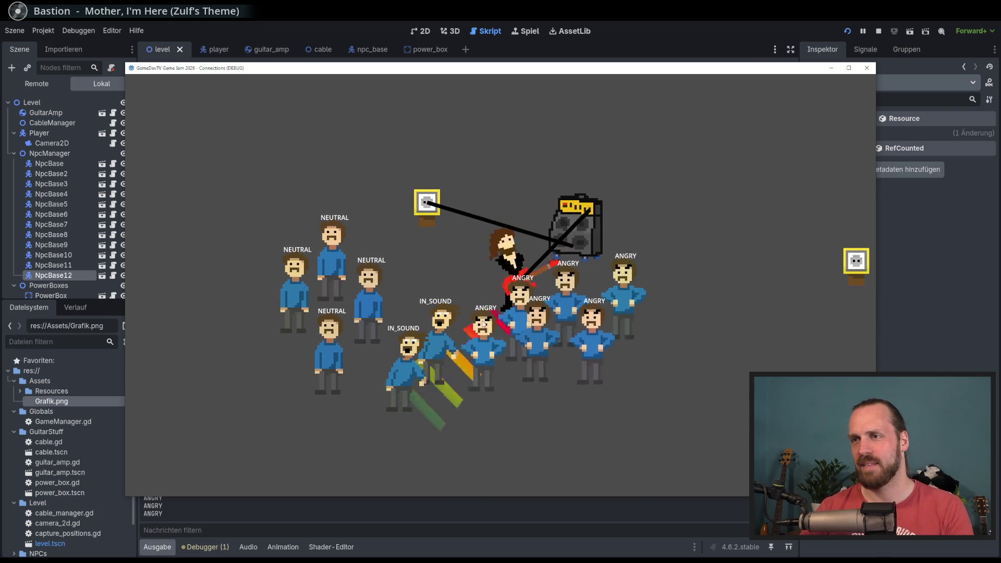
key("w")
left_click(482, 320)
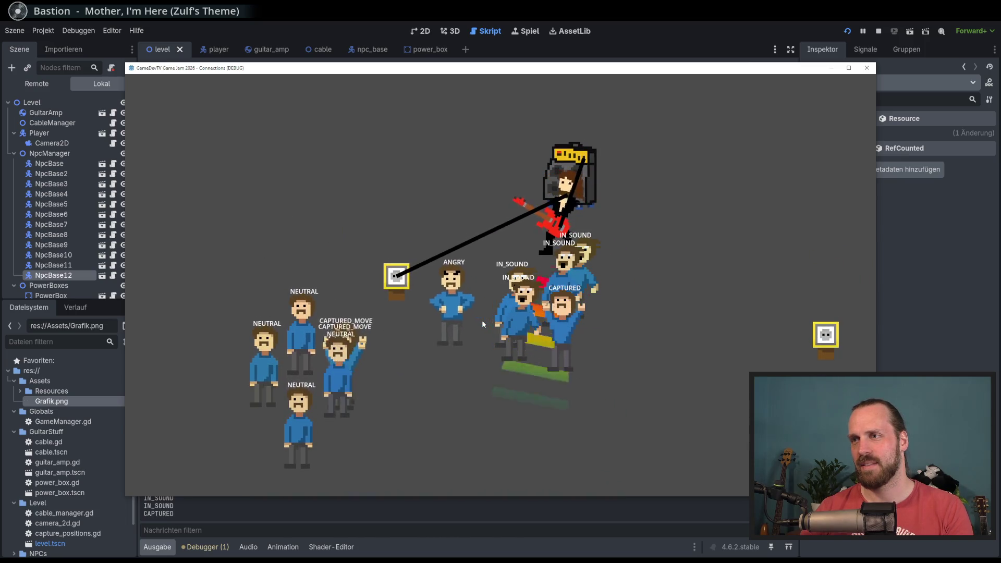
key("d")
key("a")
key("s")
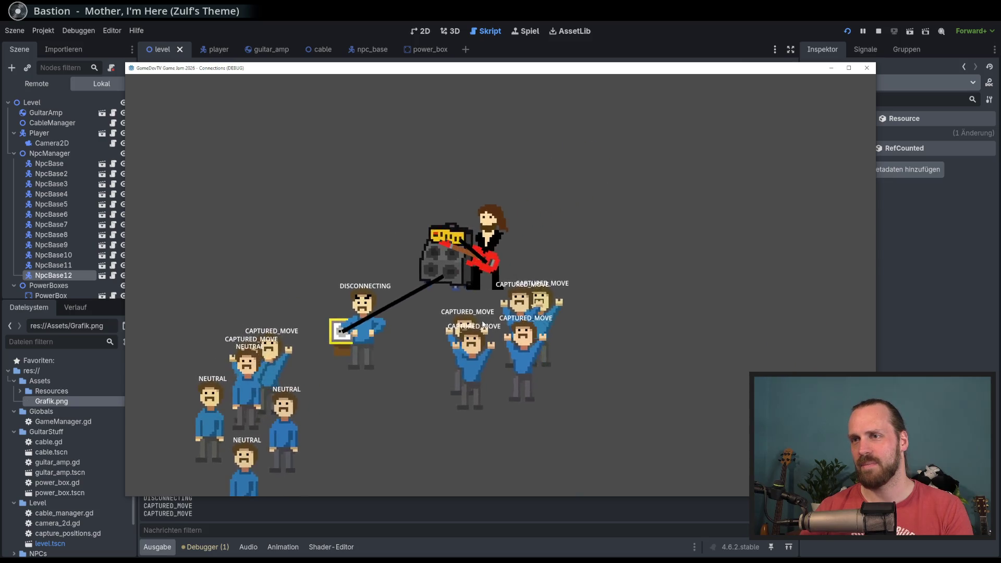
key("w")
left_click(482, 320)
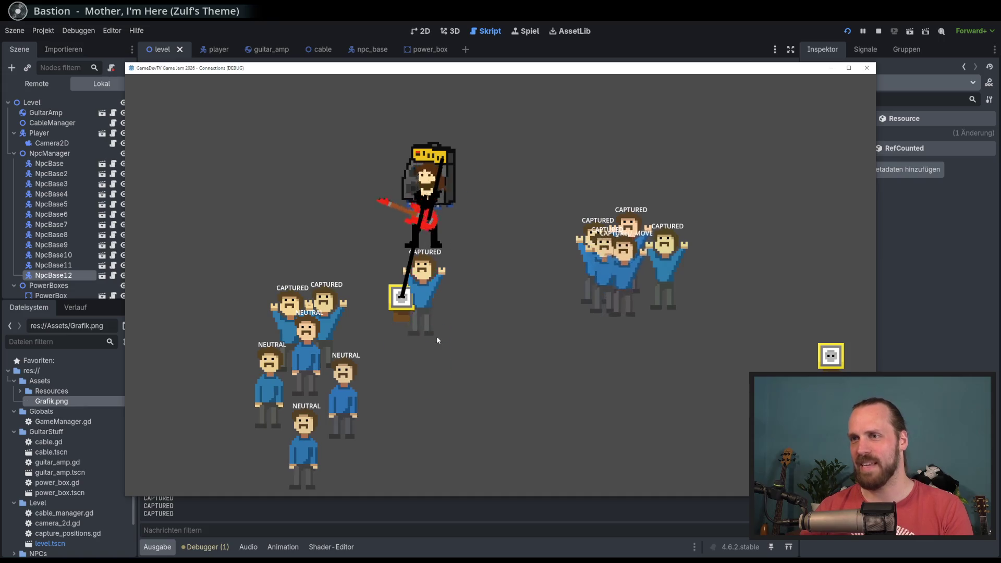
Plug the cable into a nearby power box, stretch it, and lead listeners toward another box.
key("d")
key("s")
key("a")
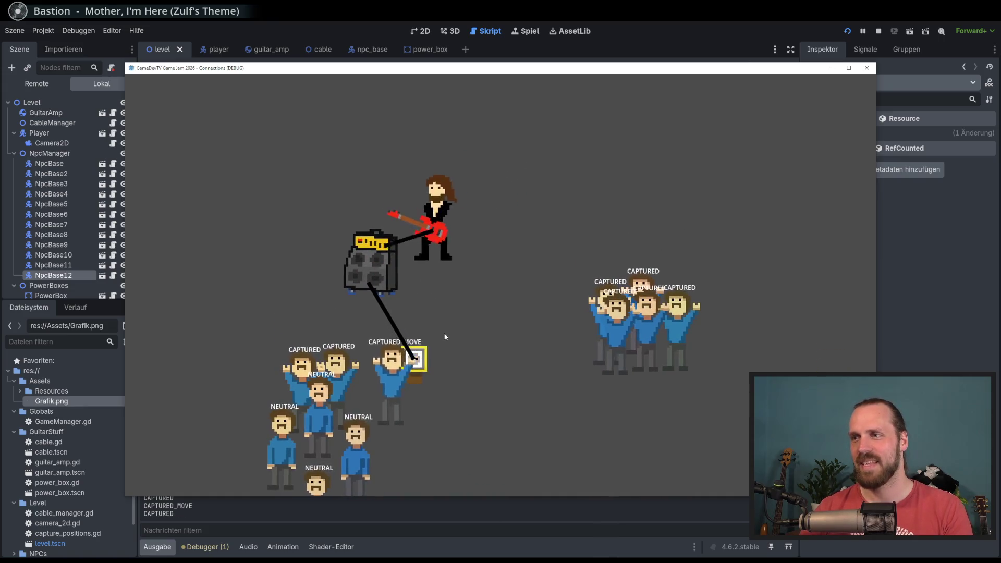
key("s")
key("d")
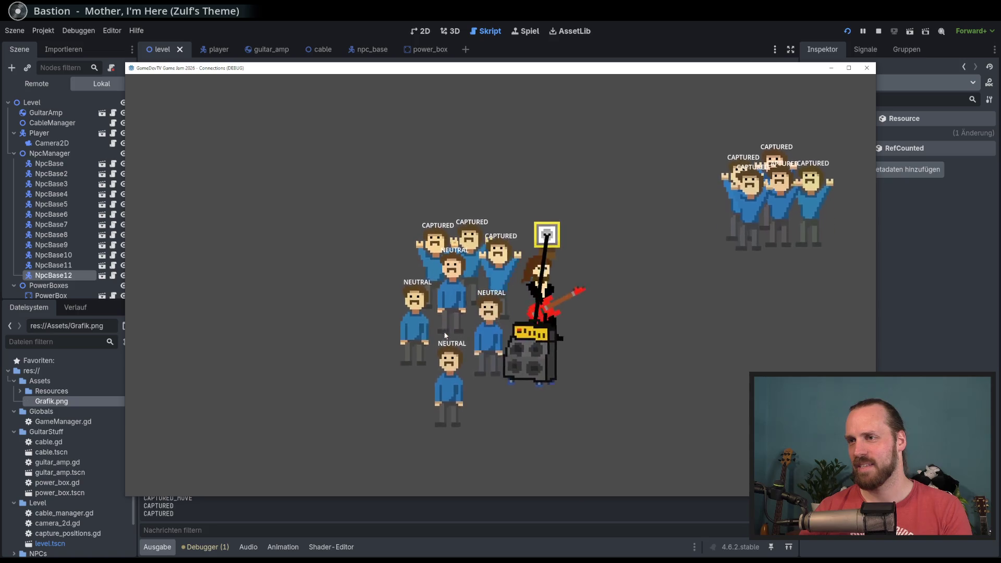
key("d")
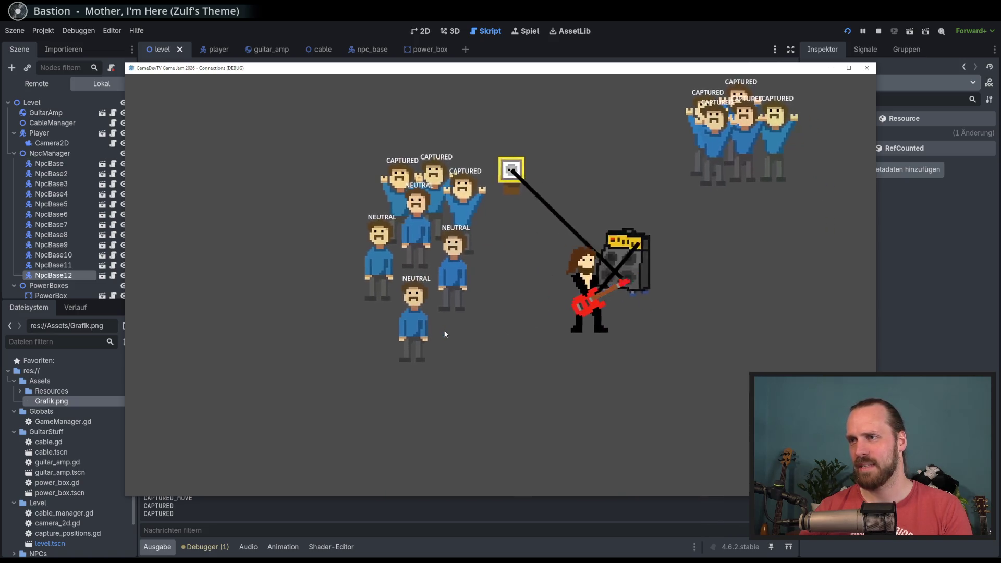
key("a")
key("w")
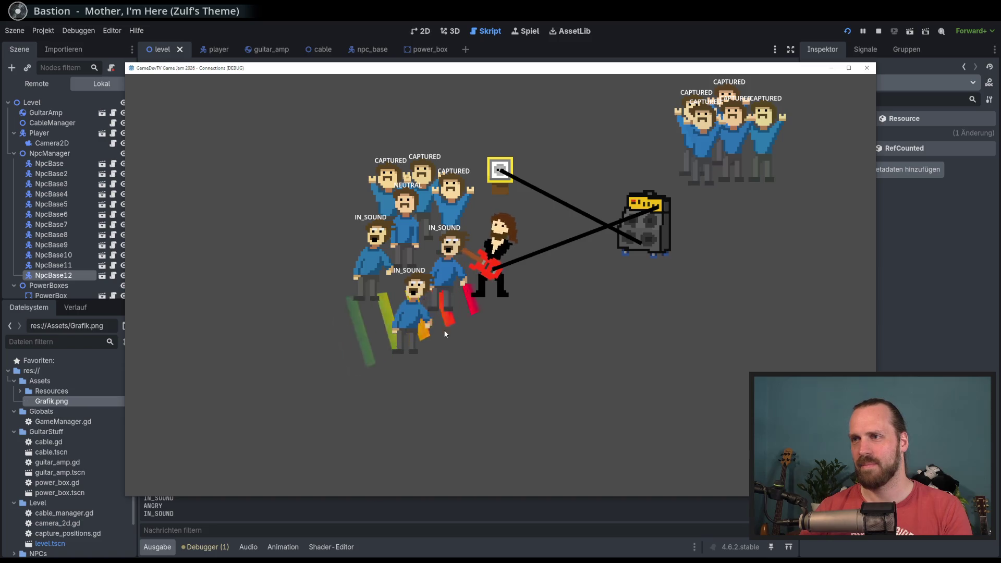
key("d")
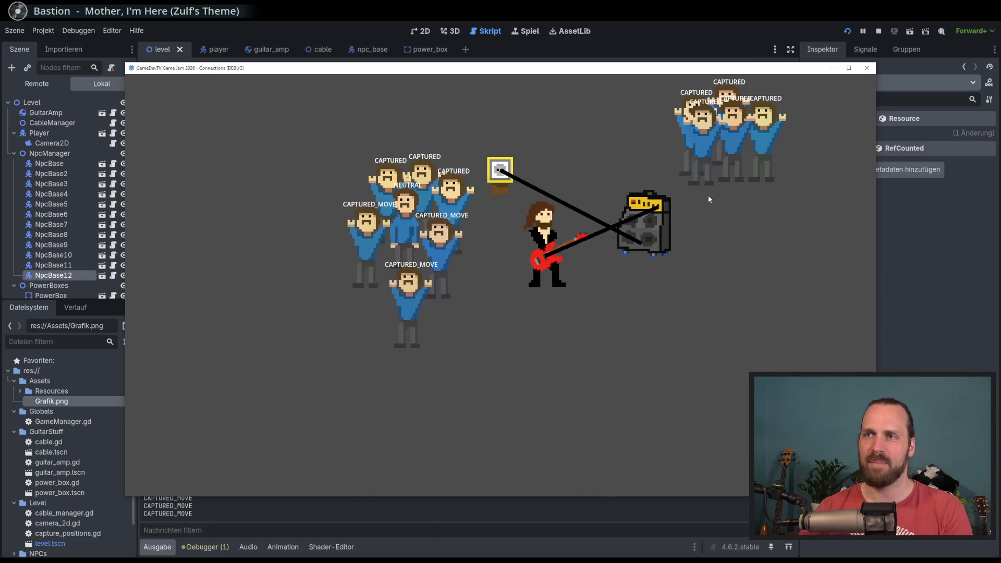
key("w")
key("d")
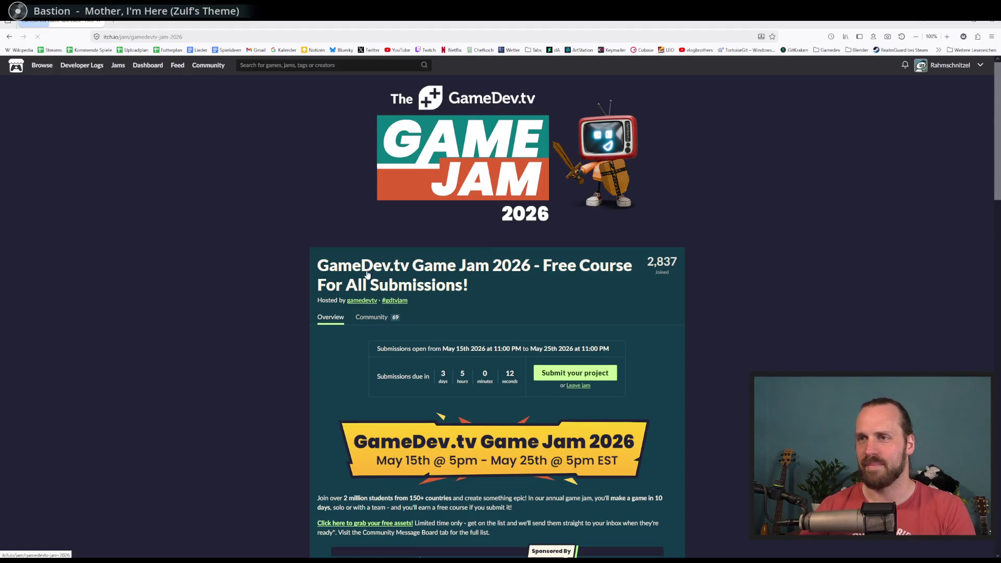
Scroll the GameDev.tv Game Jam 2026 page down to the Theme section showing Connections.
left_click_drag(518, 296, 393, 257)
left_click(577, 311)
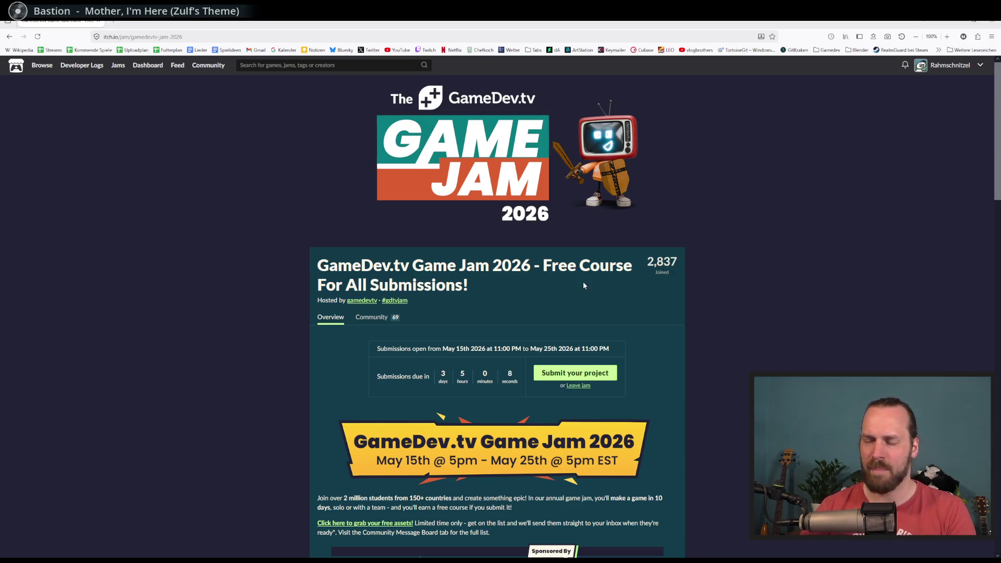
scroll(456, 309, "down", 2)
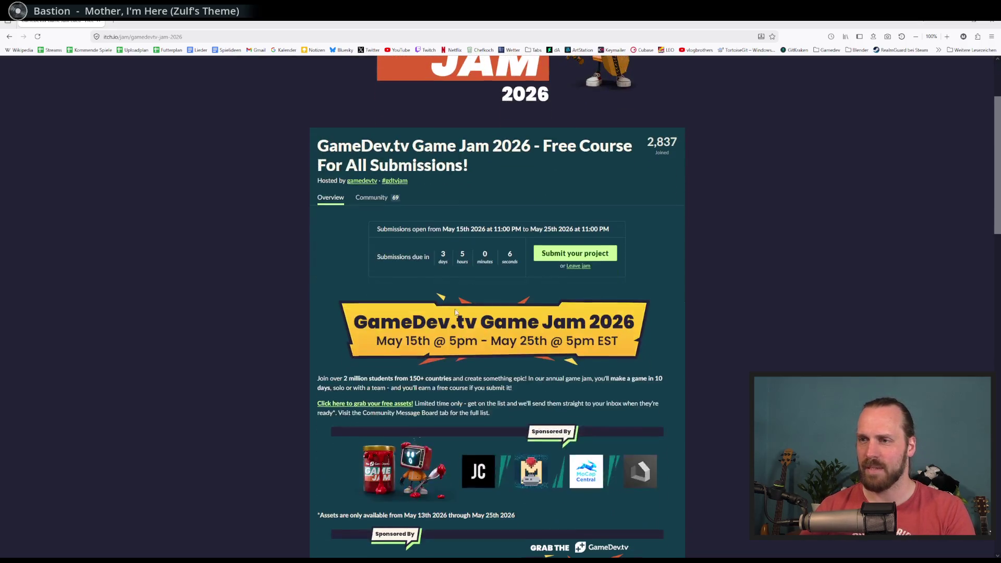
left_click(464, 269)
scroll(464, 269, "down", 8)
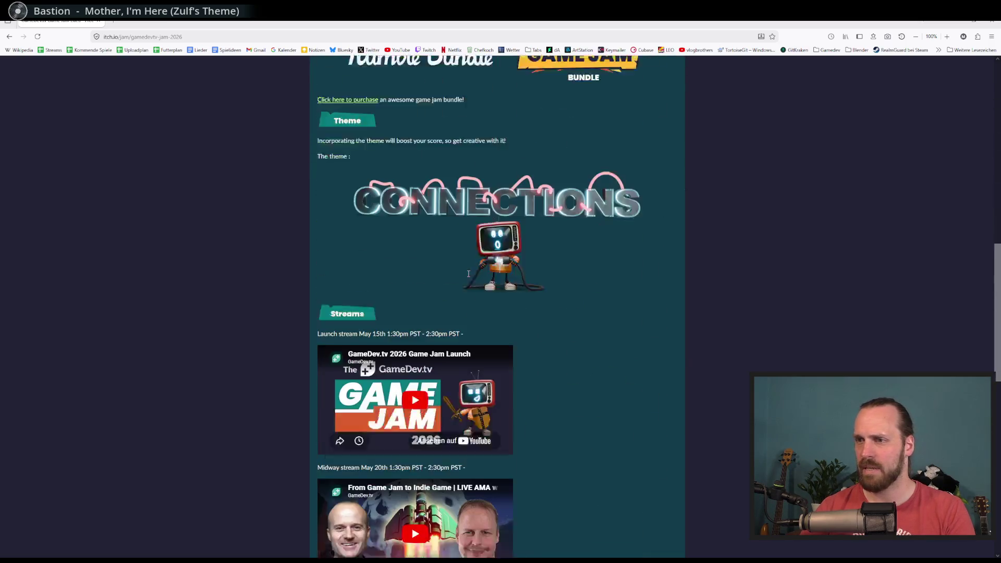
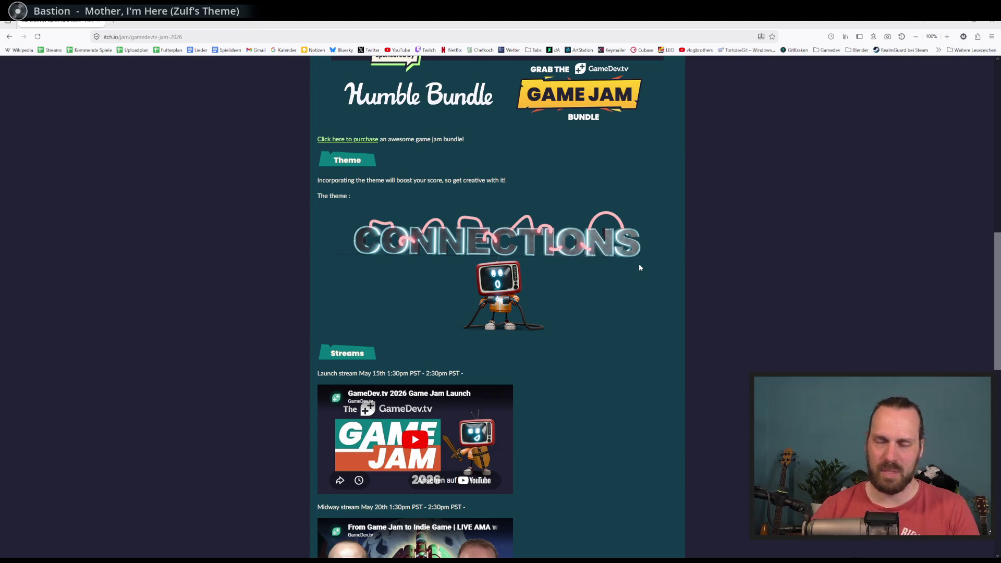
Return to power_box.gd and review the cable-disconnect code around lines 33–34, then bring up the jam page.
key("alt+Tab")
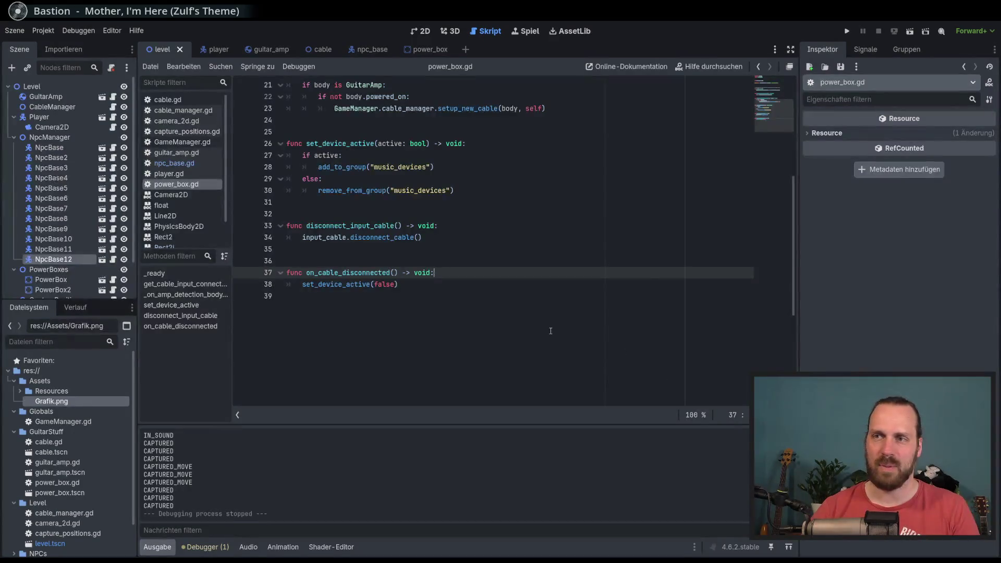
scroll(506, 280, "up", 2)
left_click(512, 295)
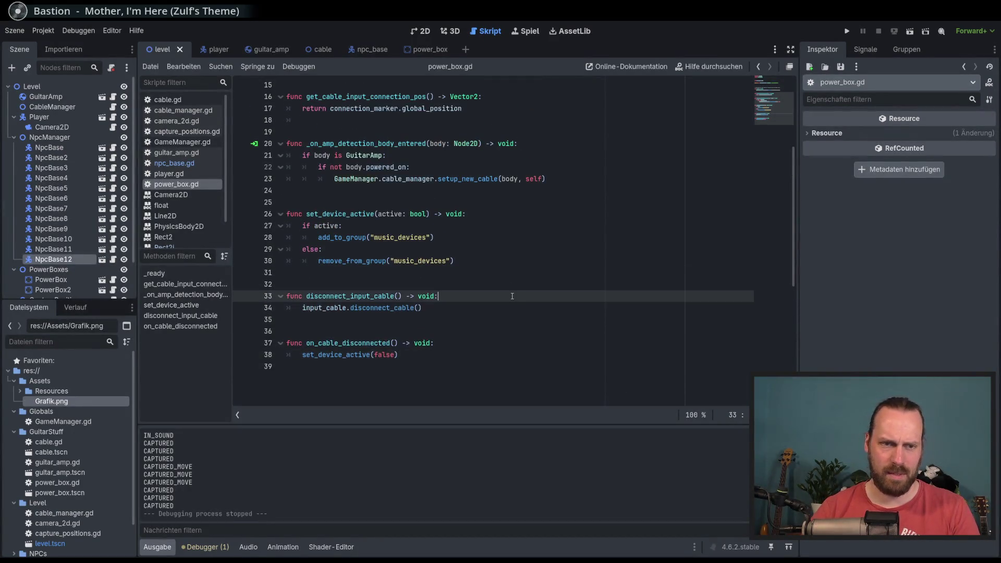
left_click(518, 308)
left_click(516, 300)
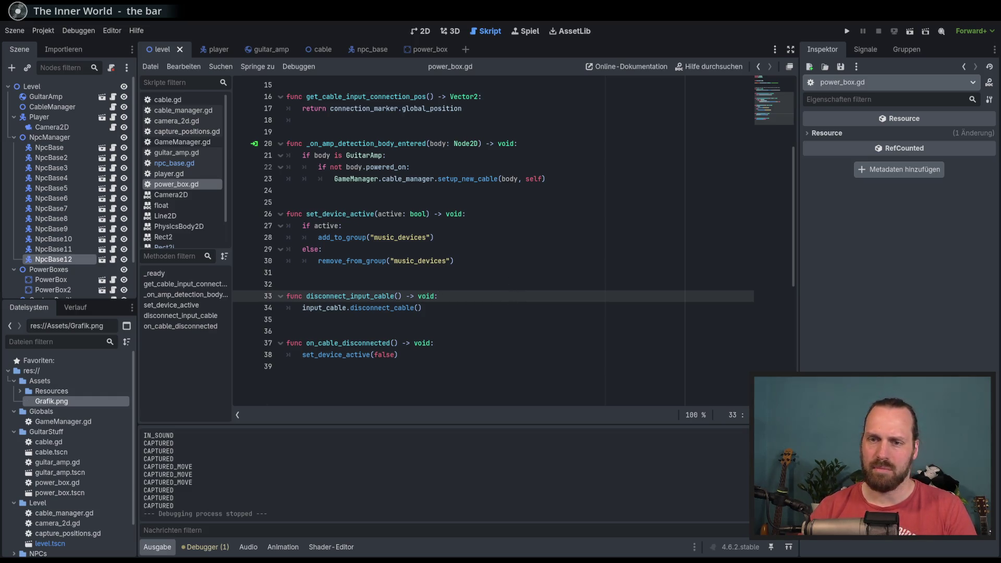
mouse_move(161, 558)
left_click(202, 524)
Read through the jam page's theme, rules and Free Course section.
scroll(619, 268, "up", 8)
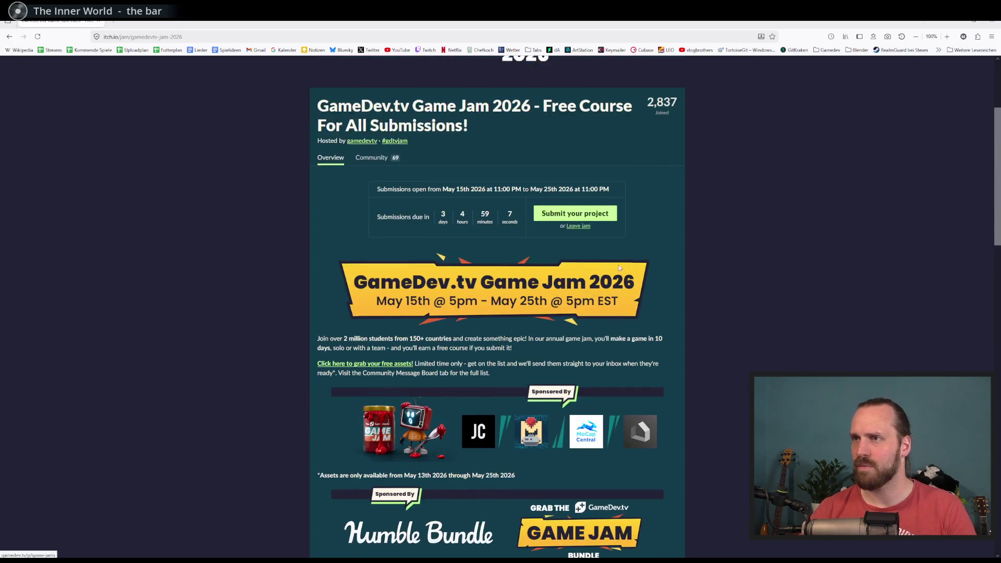
scroll(620, 267, "up", 2)
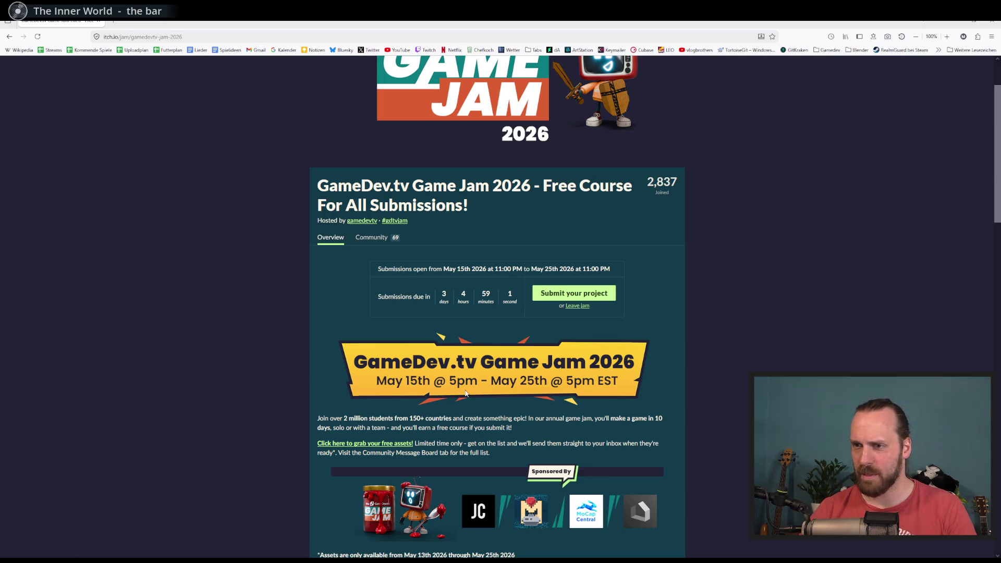
scroll(674, 397, "down", 2)
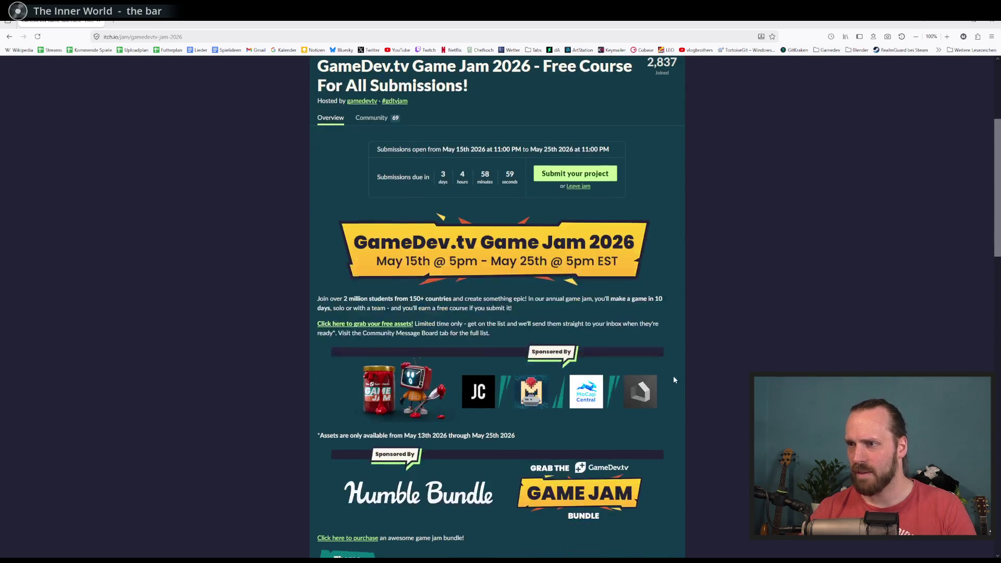
scroll(359, 360, "down", 2)
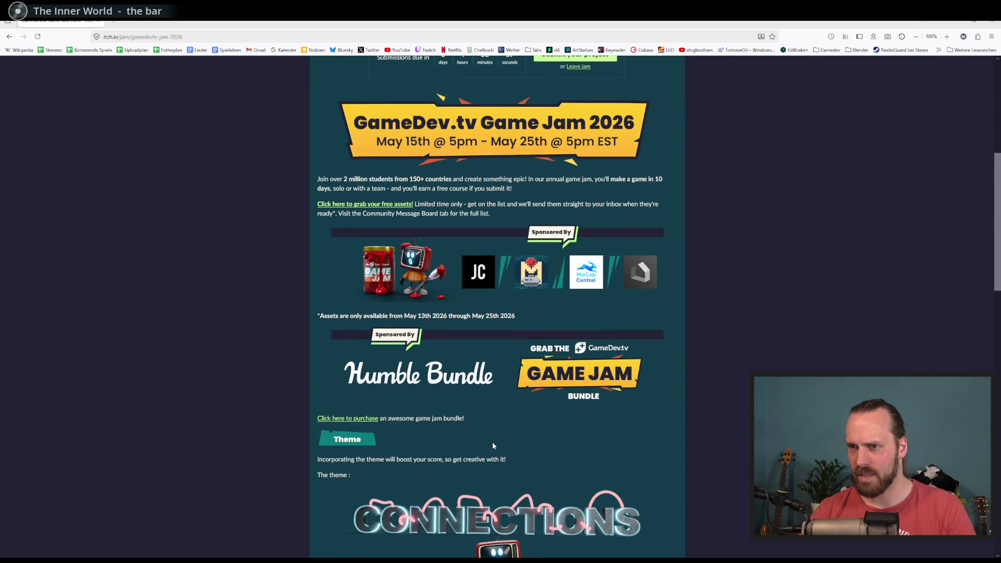
scroll(404, 401, "down", 7)
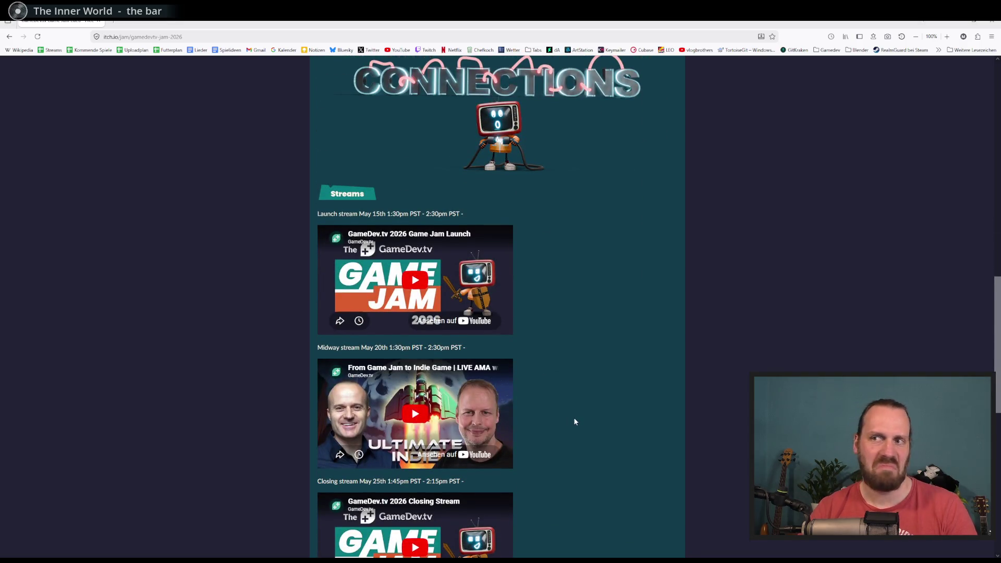
scroll(575, 421, "down", 9)
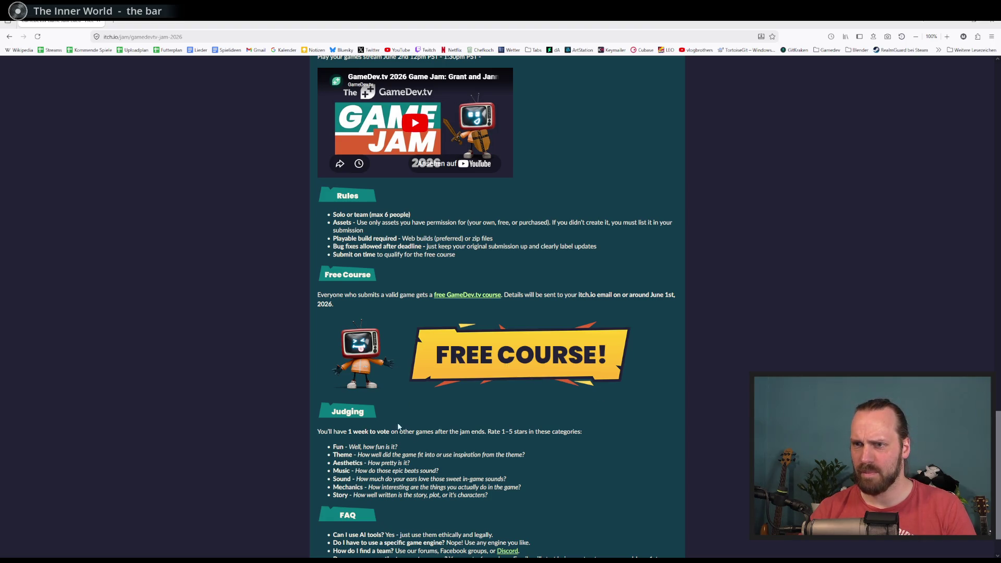
left_click_drag(364, 294, 417, 295)
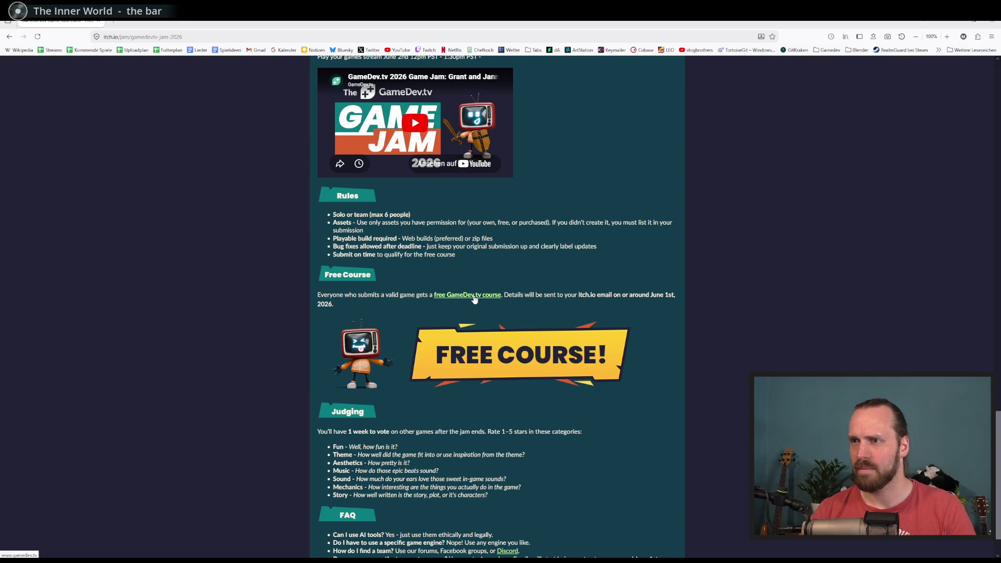
Close the extra gamedev.tv page, recheck the judging details, and return to Godot.
left_click(151, 22)
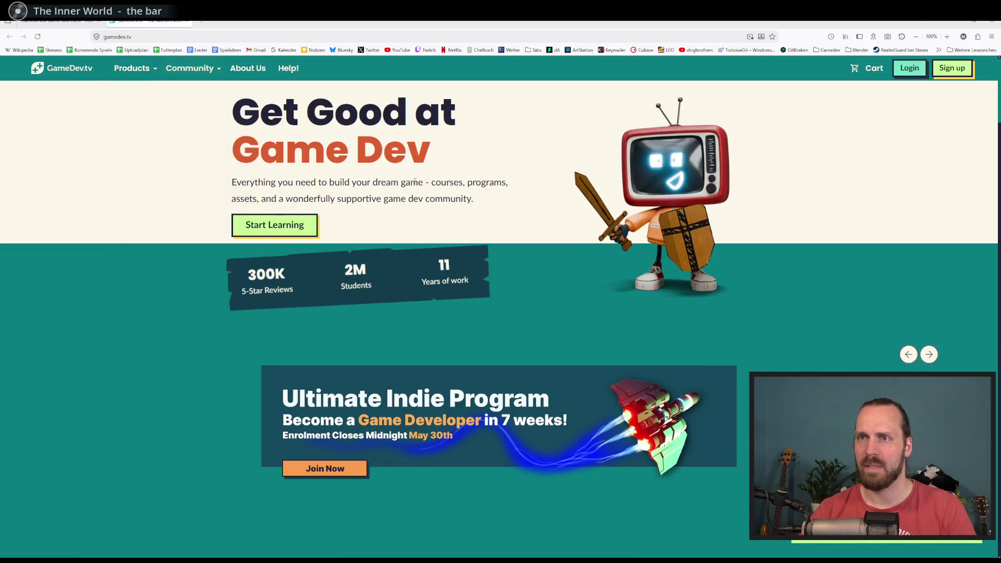
left_click(186, 23)
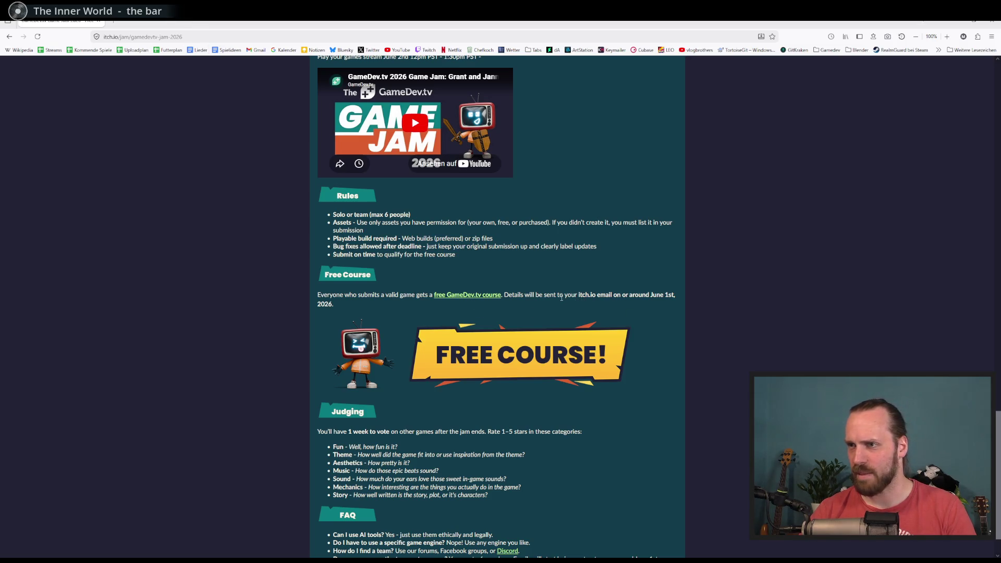
scroll(542, 307, "down", 1)
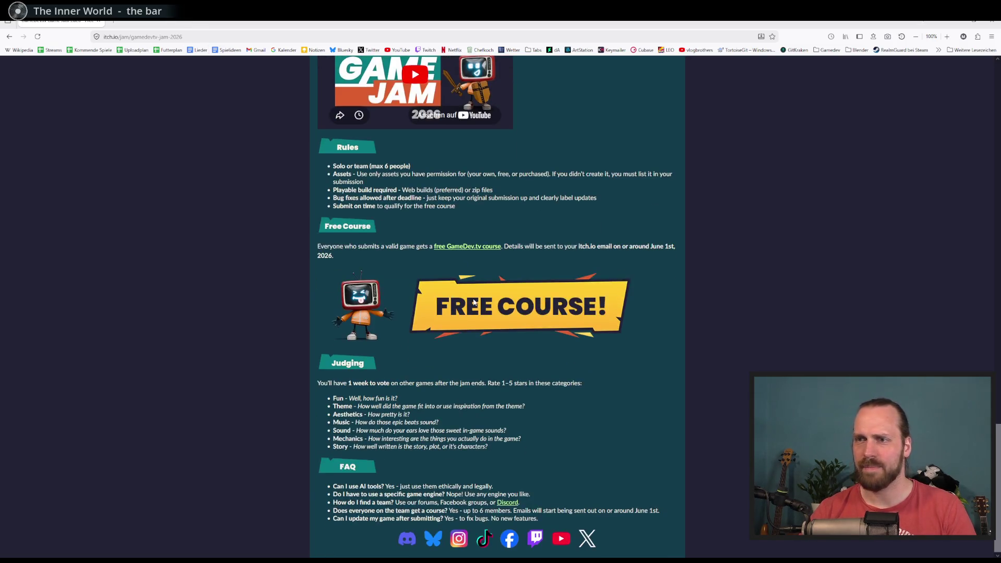
scroll(500, 341, "up", 8)
scroll(500, 341, "up", 12)
scroll(500, 341, "down", 4)
key("alt+Tab")
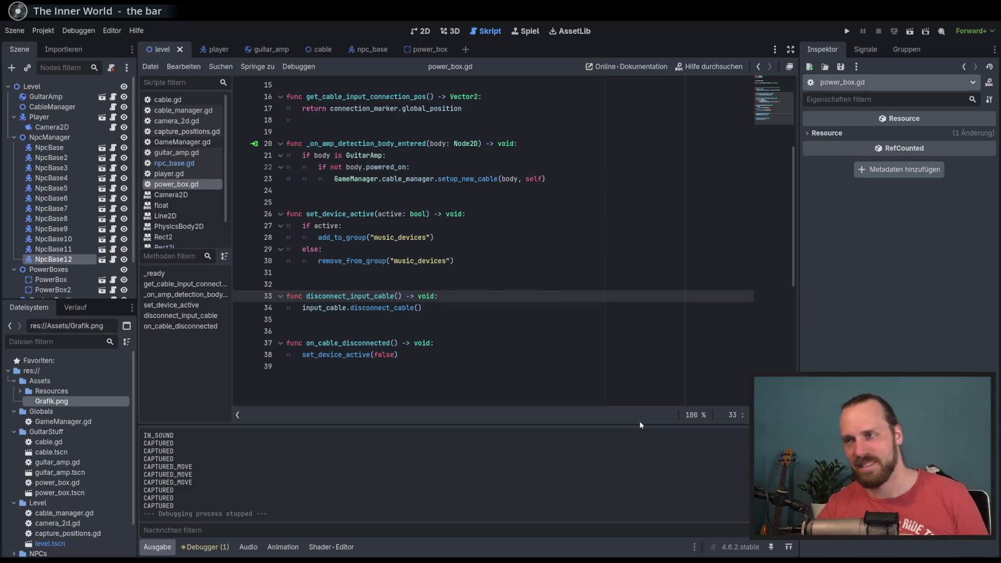
Run the game with F5 and walk the guitarist over to plug the amp cable into a power box.
left_click(530, 362)
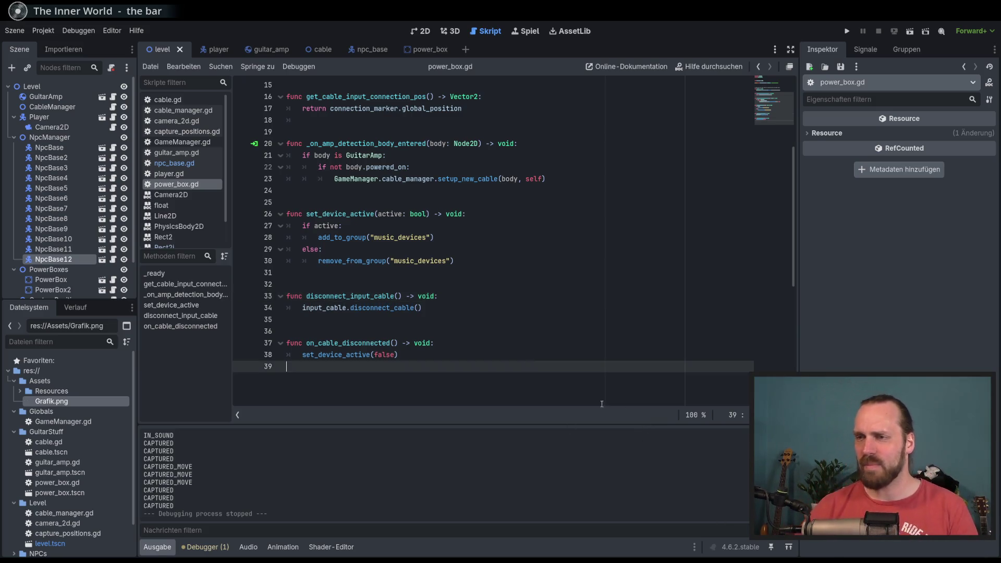
key("F5")
key("Left")
key("Right")
key("Up")
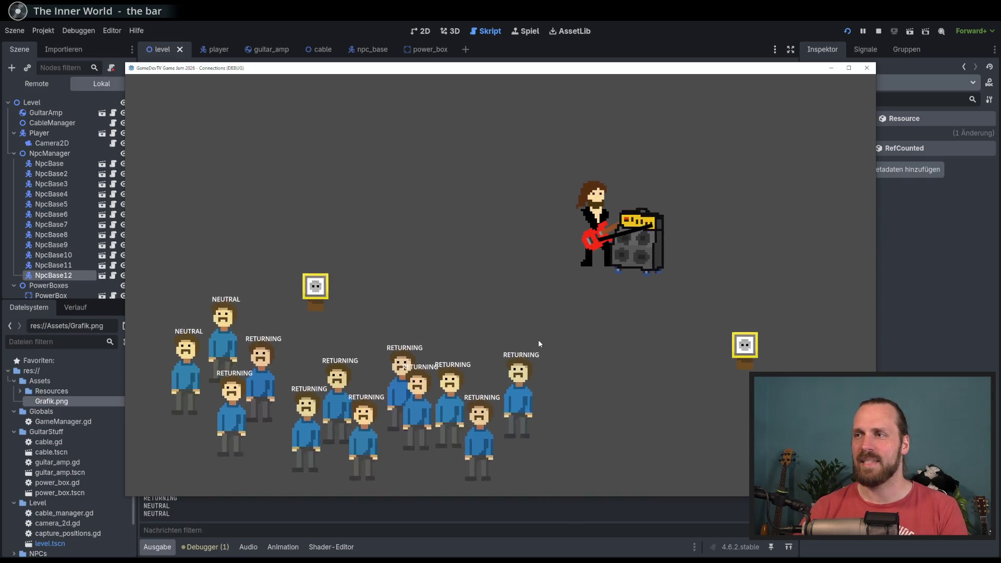
key("Down")
key("Right")
key("Left")
key("Up")
key("Down")
Play guitar to draw the crowd, move the guitarist and amp around, then stop the game and save.
key("space")
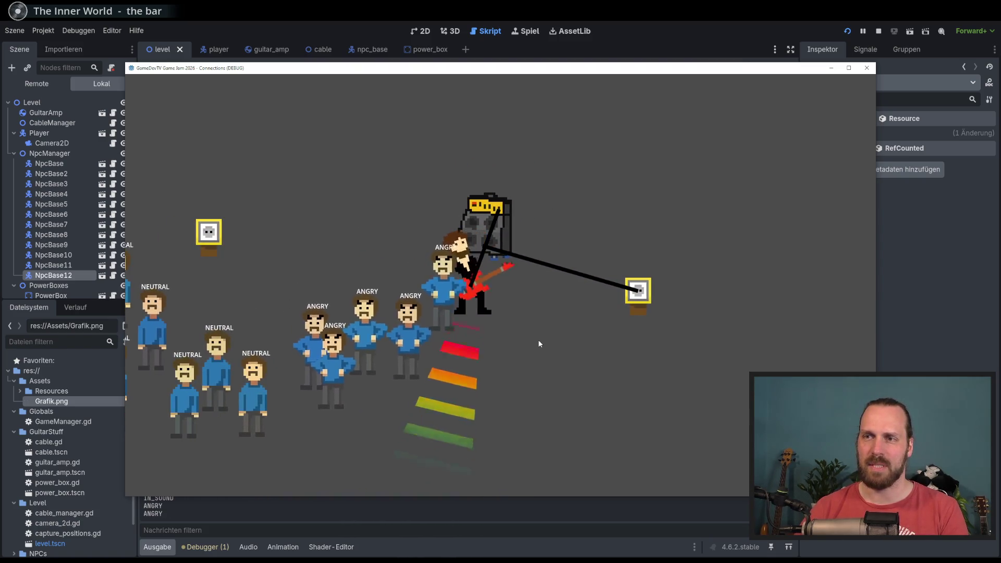
key("Up")
key("Right")
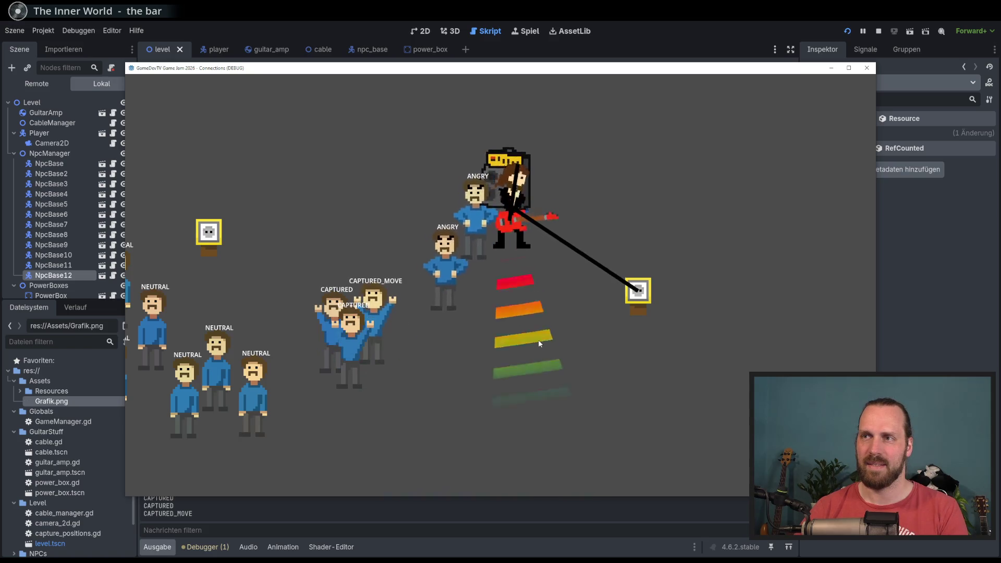
key("Up")
key("Right")
key("Left")
key("Down")
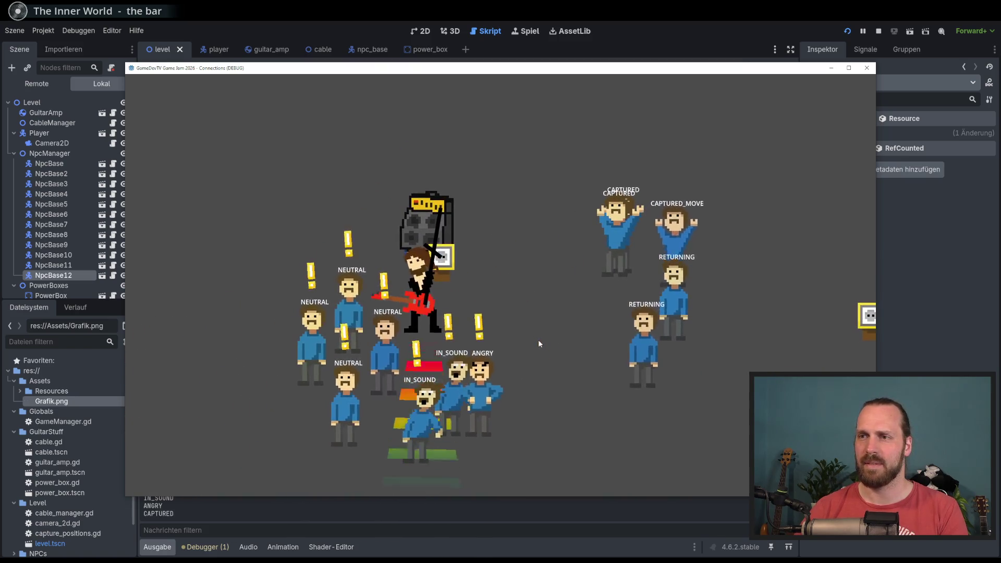
key("F8")
key("ctrl+s")
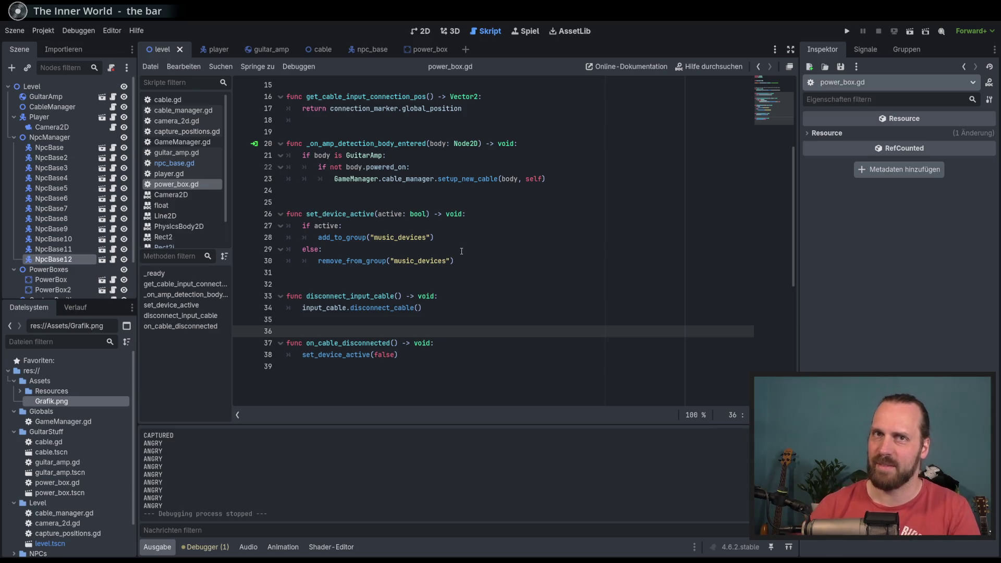
Scroll power_box.gd back to the top near line 13.
mouse_move(793, 239)
left_mouse_down()
mouse_move(793, 265)
mouse_move(788, 218)
left_mouse_up()
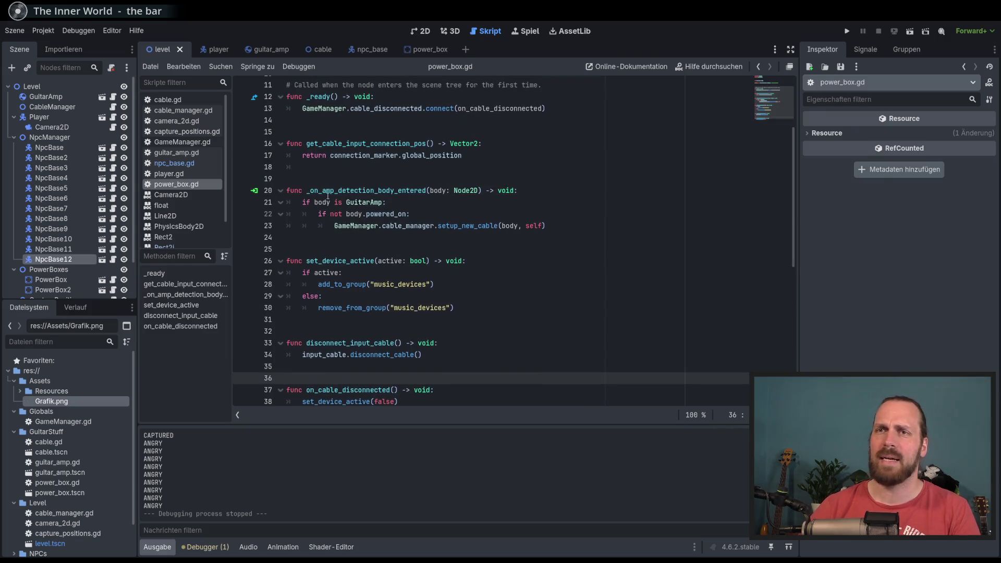
scroll(746, 249, "up", 4)
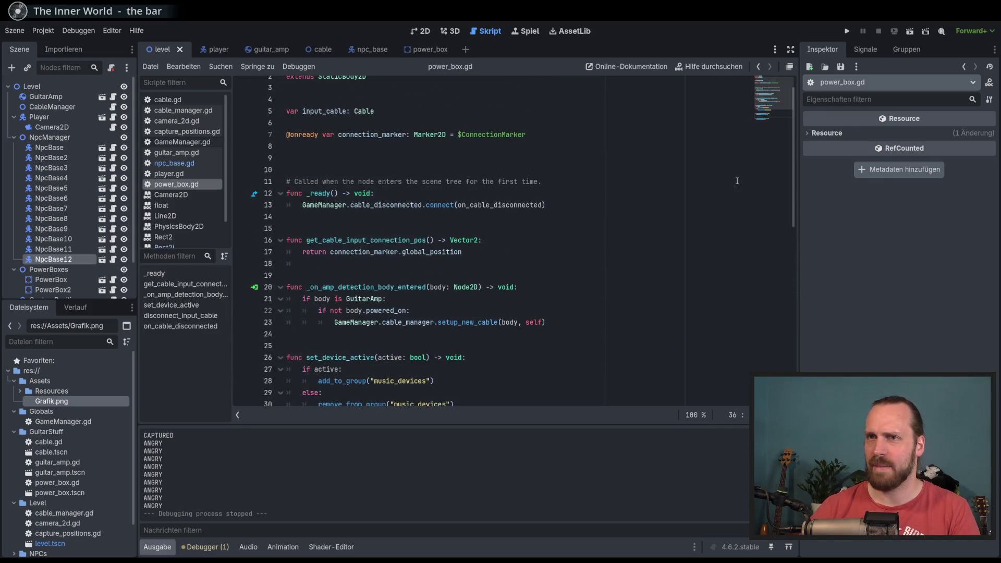
scroll(228, 167, "down", 2)
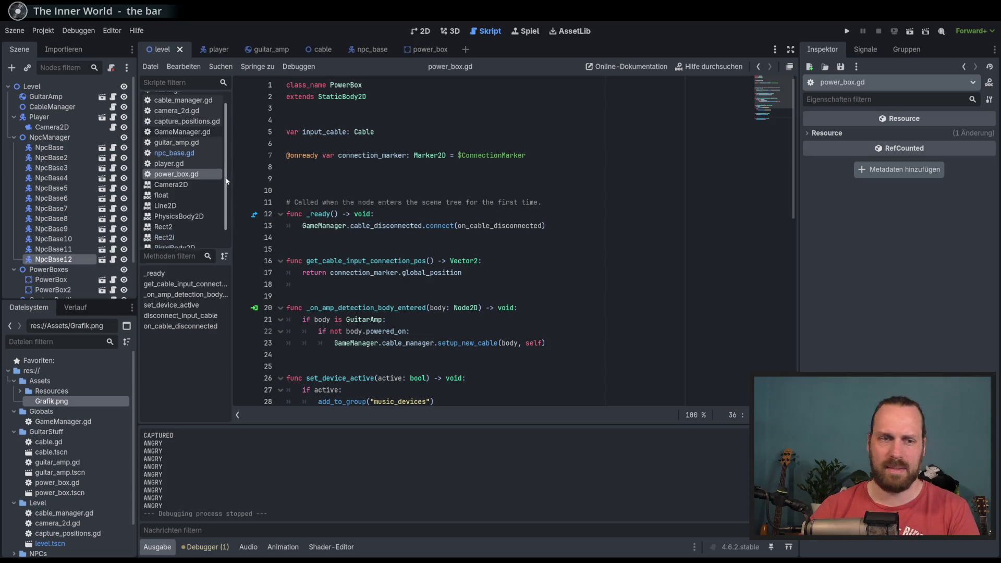
scroll(230, 167, "up", 1)
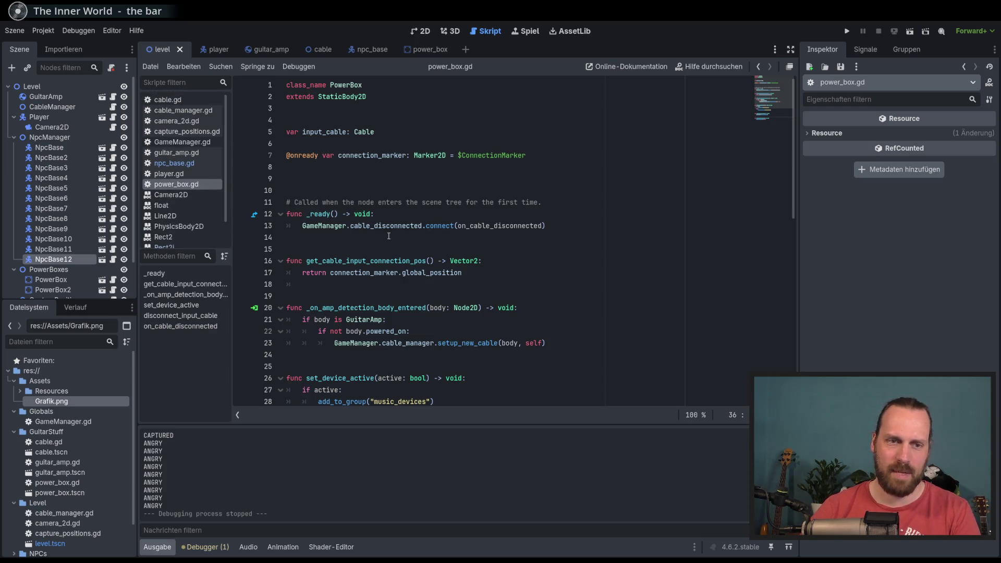
left_click(562, 225)
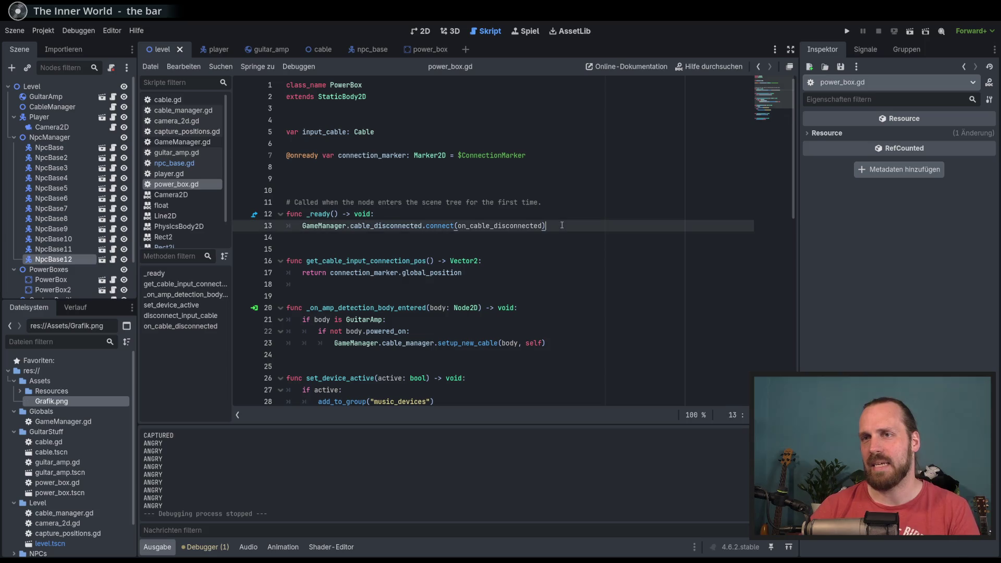
Widen the script list and scene tree panels, then open npc_base.gd.
left_click_drag(232, 207, 236, 208)
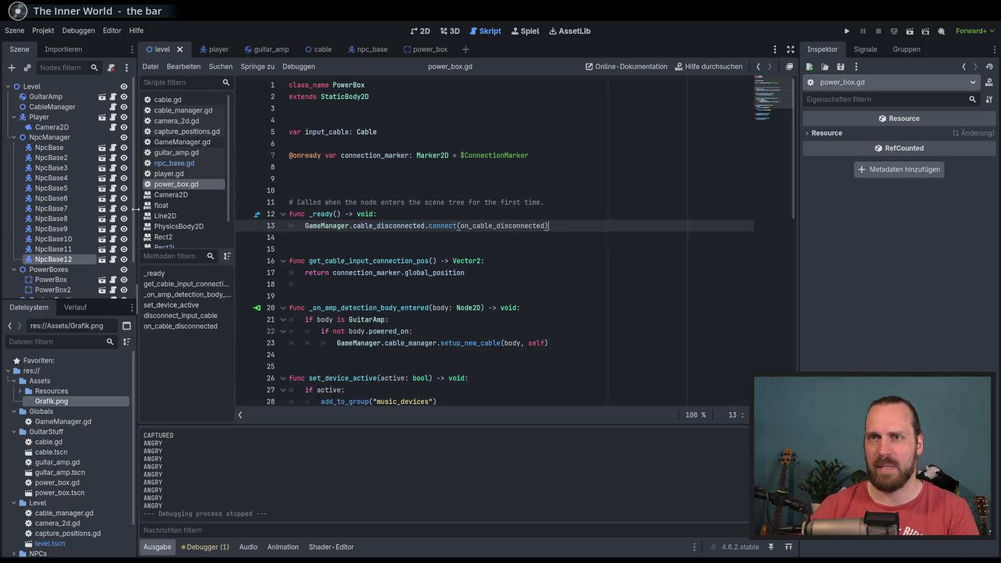
left_click_drag(135, 209, 138, 210)
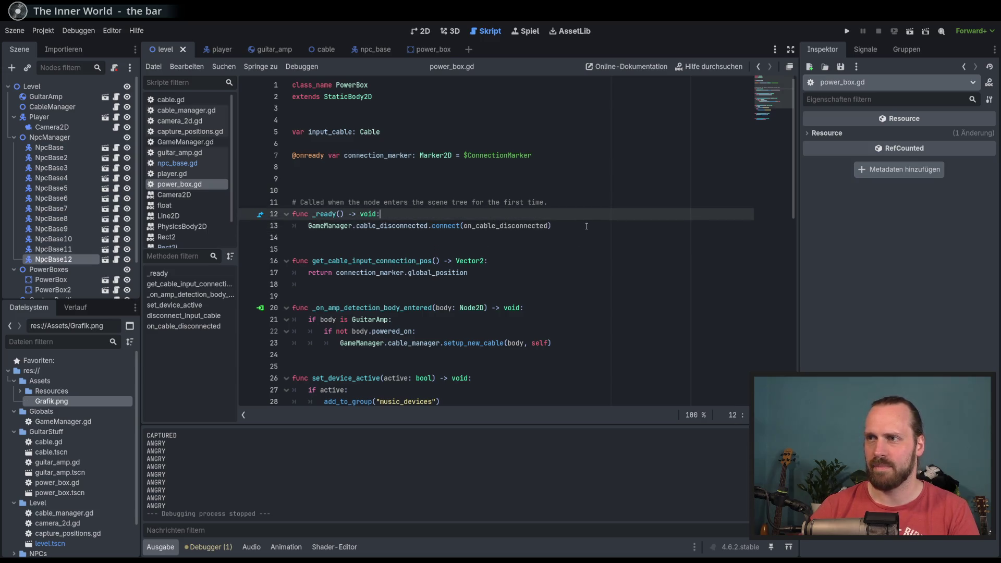
left_click(184, 166)
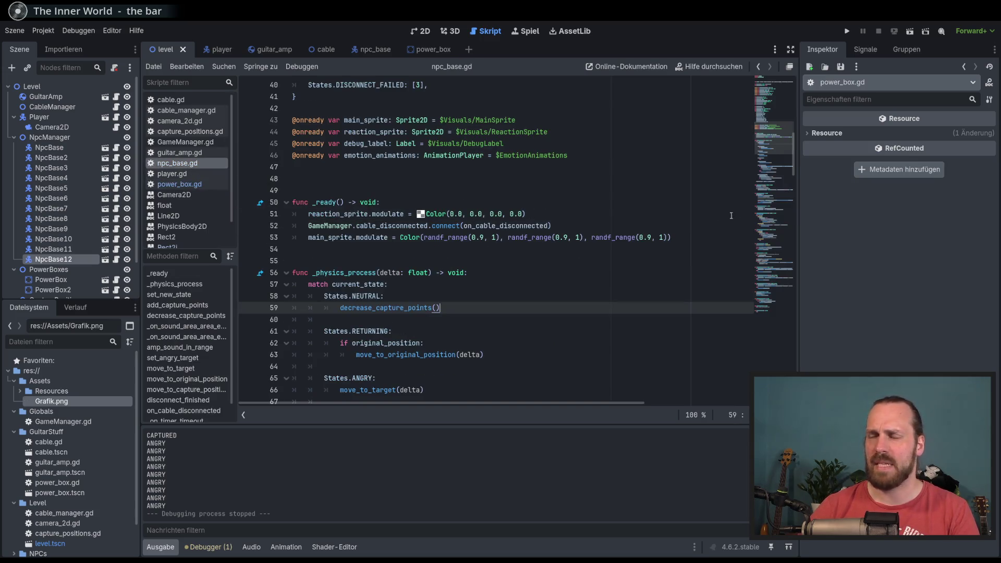
Scroll through npc_base.gd to review its code.
left_click_drag(774, 141, 769, 318)
scroll(266, 246, "up", 20)
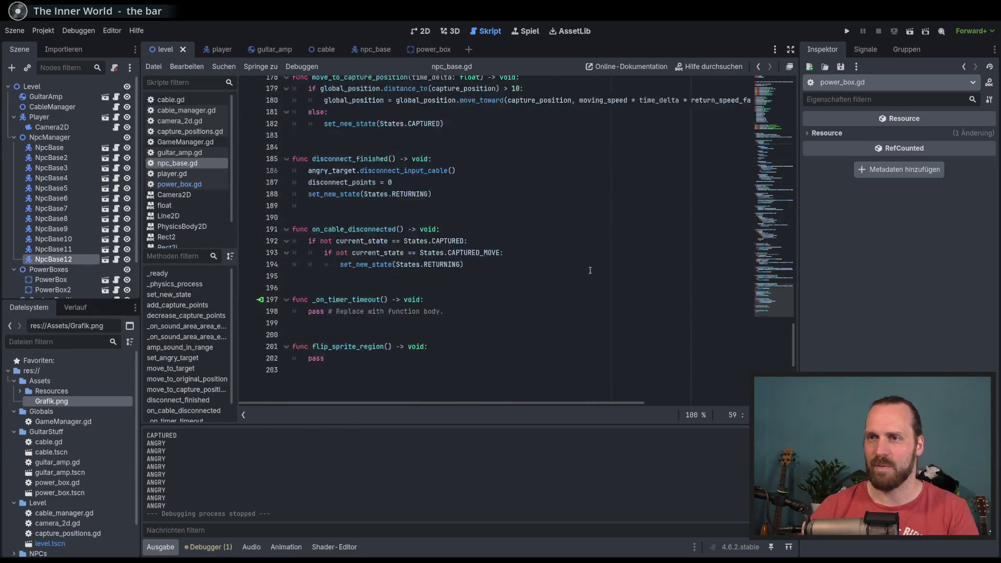
scroll(755, 165, "up", 5)
mouse_move(756, 159)
left_mouse_down()
mouse_move(763, 239)
mouse_move(784, 236)
mouse_move(785, 260)
left_mouse_up()
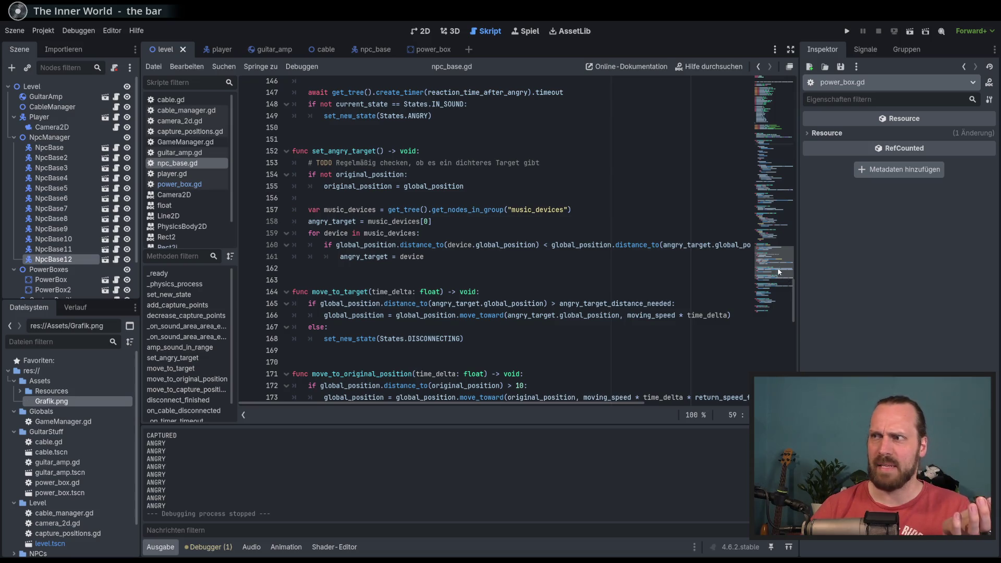
mouse_move(780, 267)
left_mouse_down()
mouse_move(770, 215)
mouse_move(762, 271)
left_mouse_up()
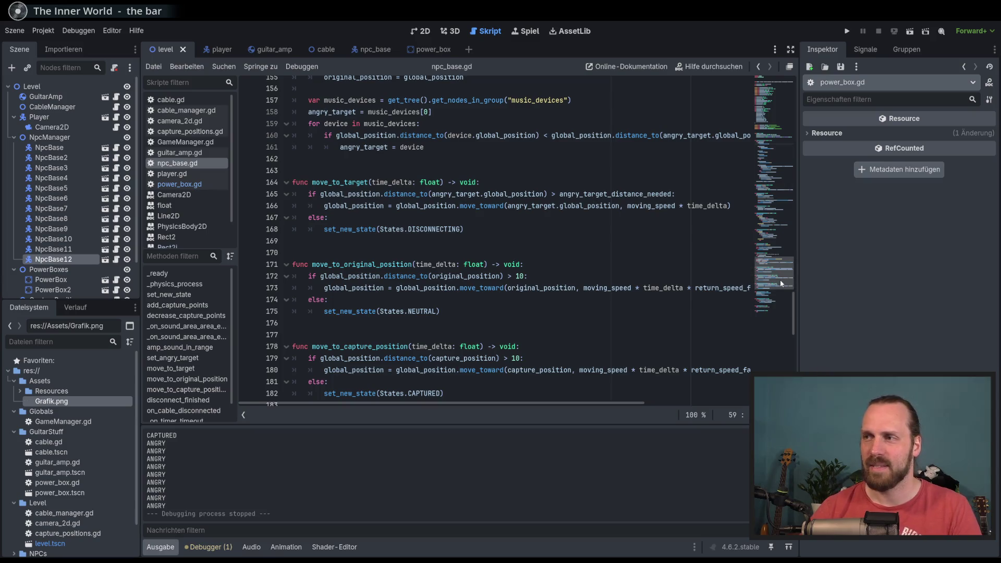
mouse_move(780, 280)
left_mouse_down()
mouse_move(778, 290)
mouse_move(775, 247)
mouse_move(779, 268)
left_mouse_up()
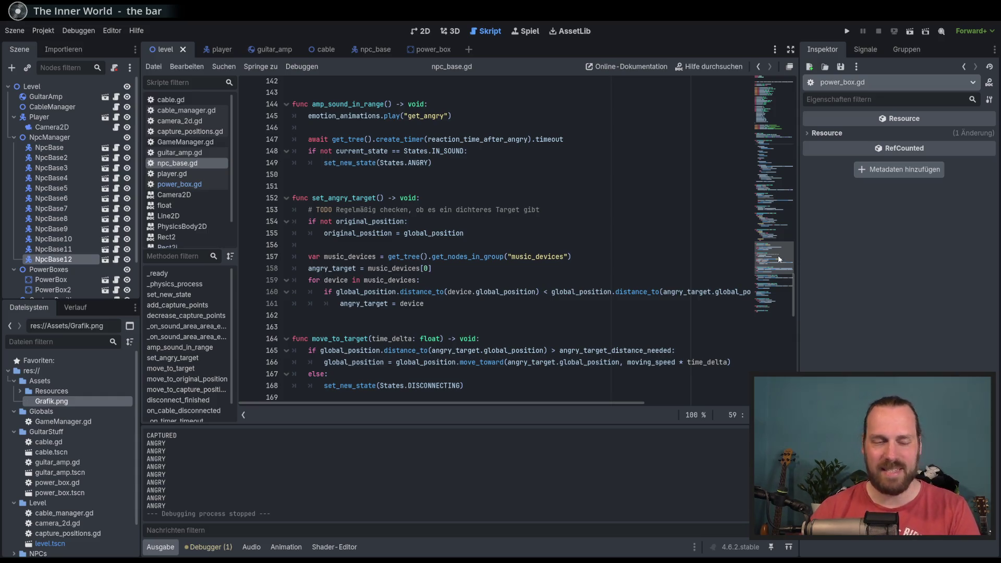
scroll(775, 261, "down", 3)
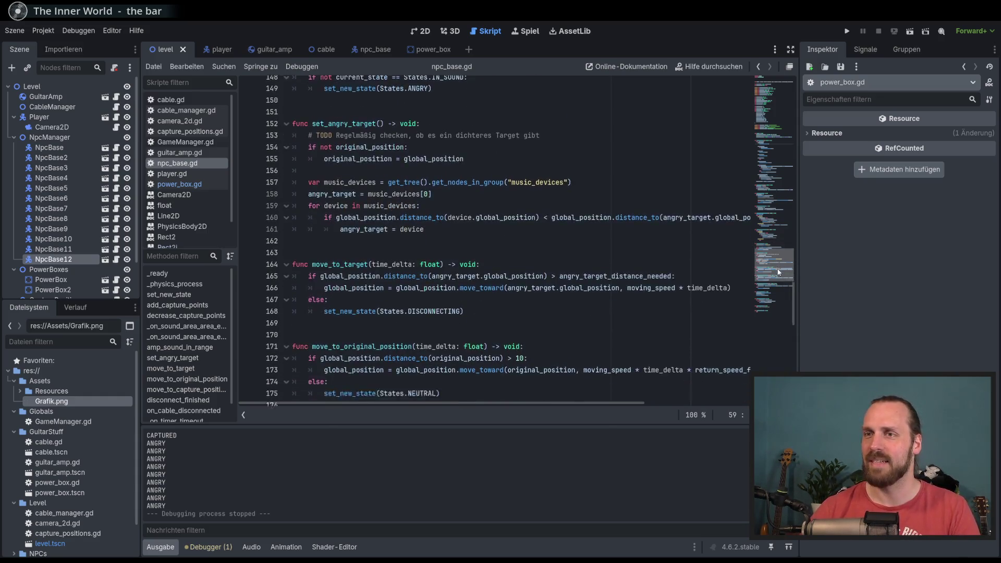
scroll(778, 271, "up", 5)
scroll(200, 365, "down", 1)
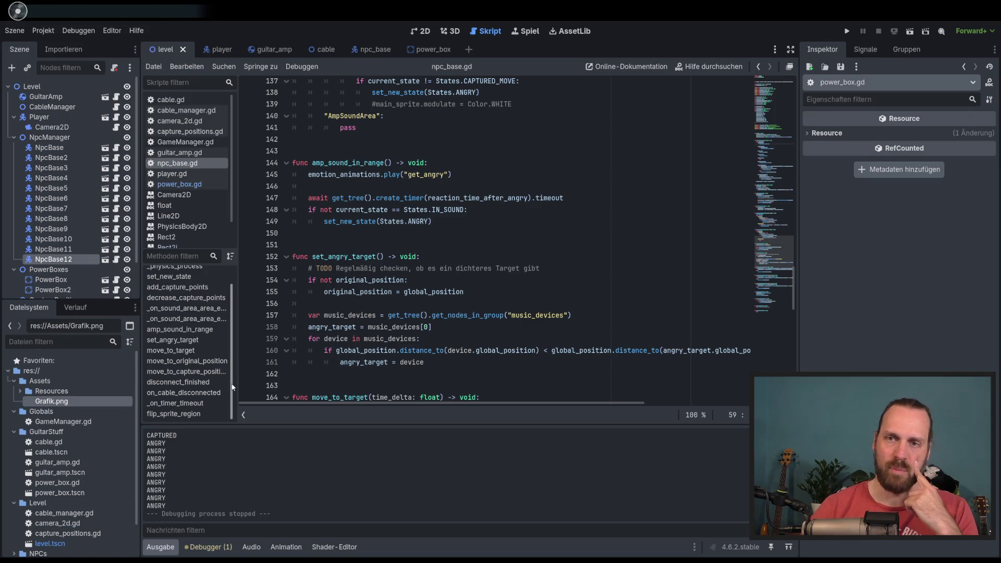
Trace _on_sound_area_area_entered's AmpSoundArea case to the amp_sound_in_range definition.
left_click(186, 308)
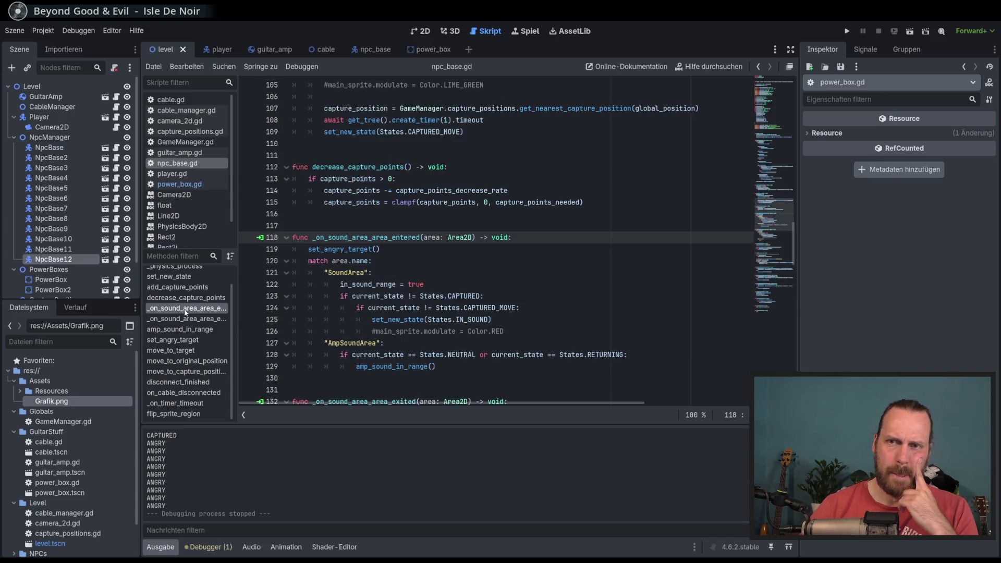
scroll(458, 311, "down", 3)
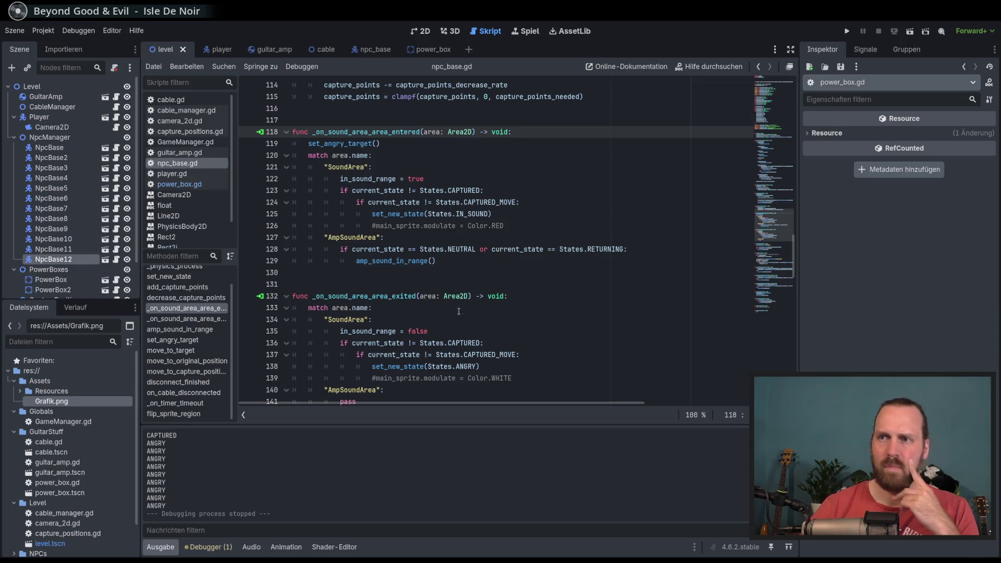
double_click(354, 238)
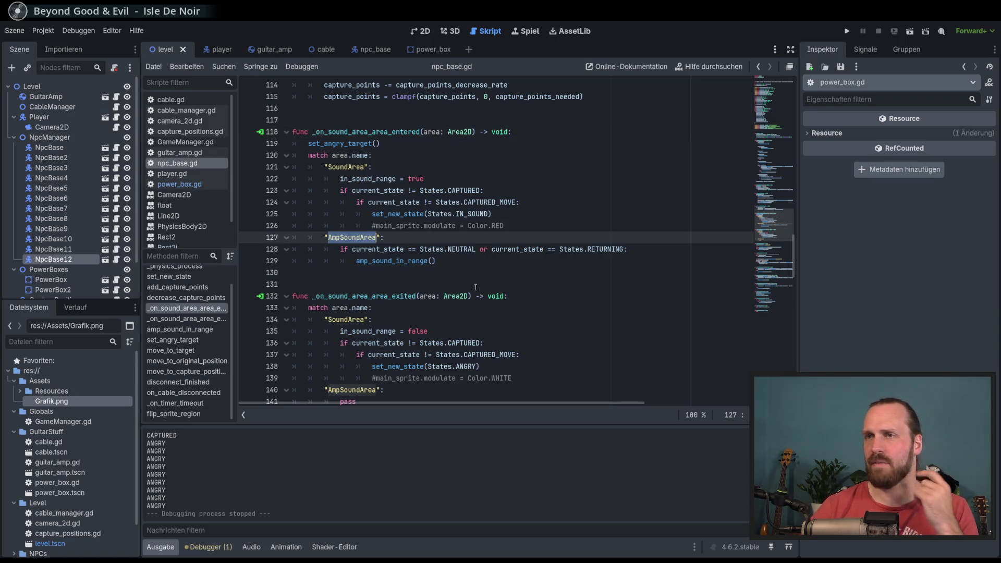
left_click(509, 261)
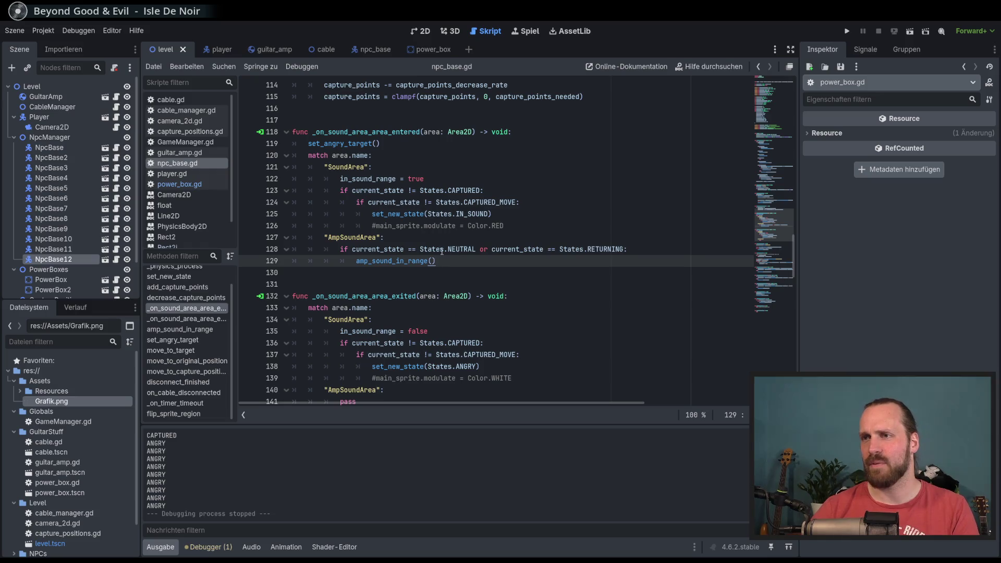
double_click(397, 259)
left_click(416, 261)
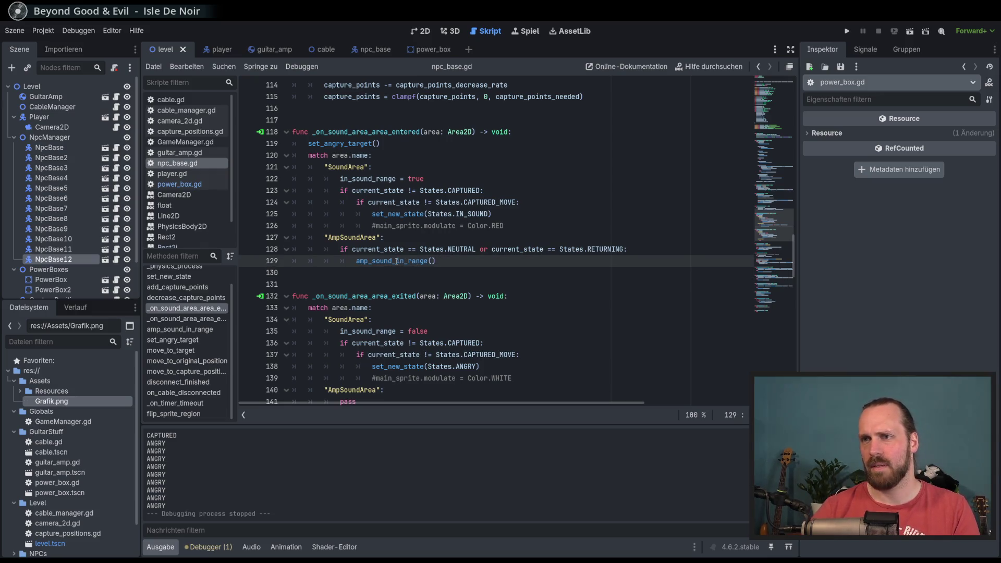
left_click(398, 261, "ctrl")
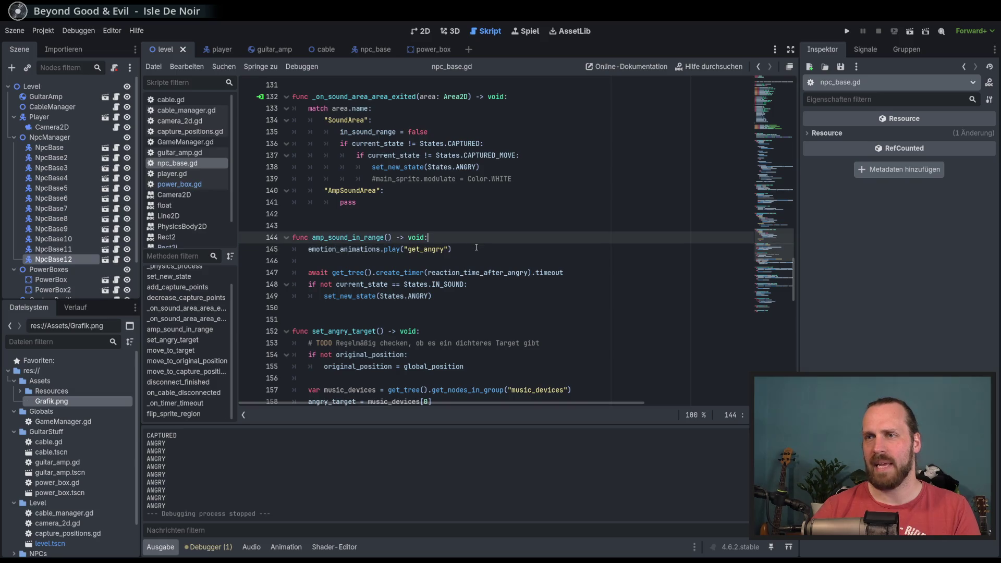
Insert blank lines at the start of amp_sound_in_range and begin a var declaration.
left_click(476, 247)
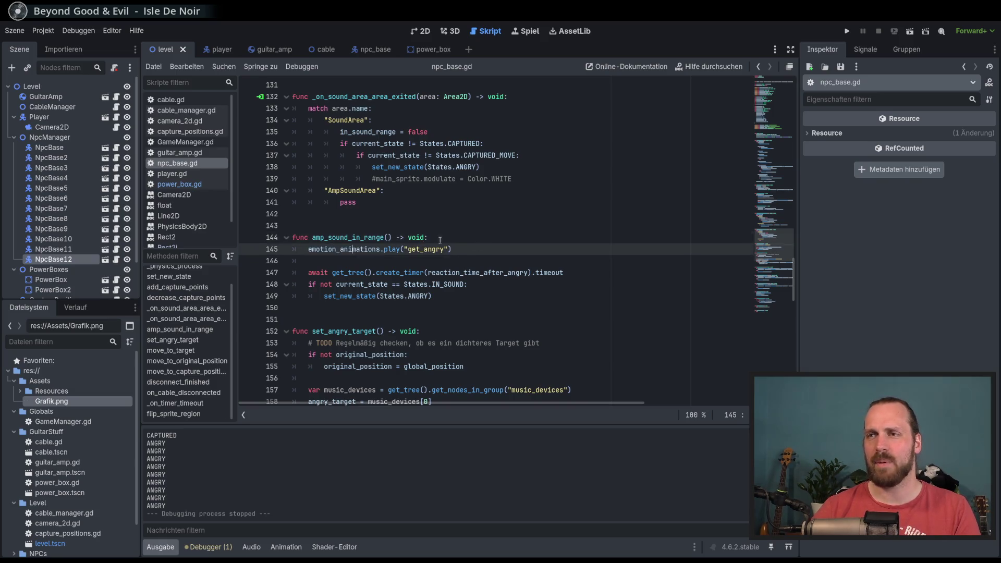
key("Up")
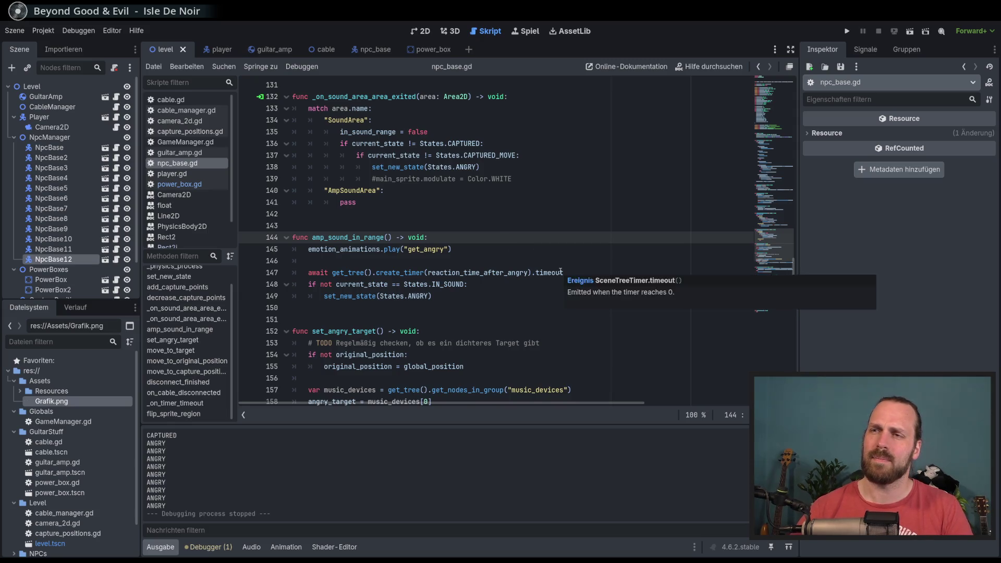
key("Return")
key("Return")
key("Up")
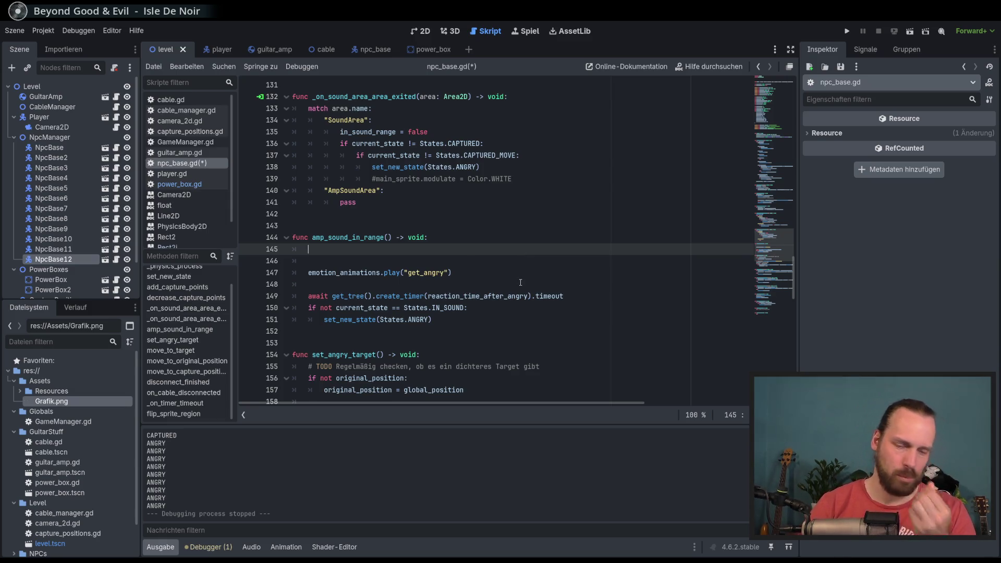
type("var")
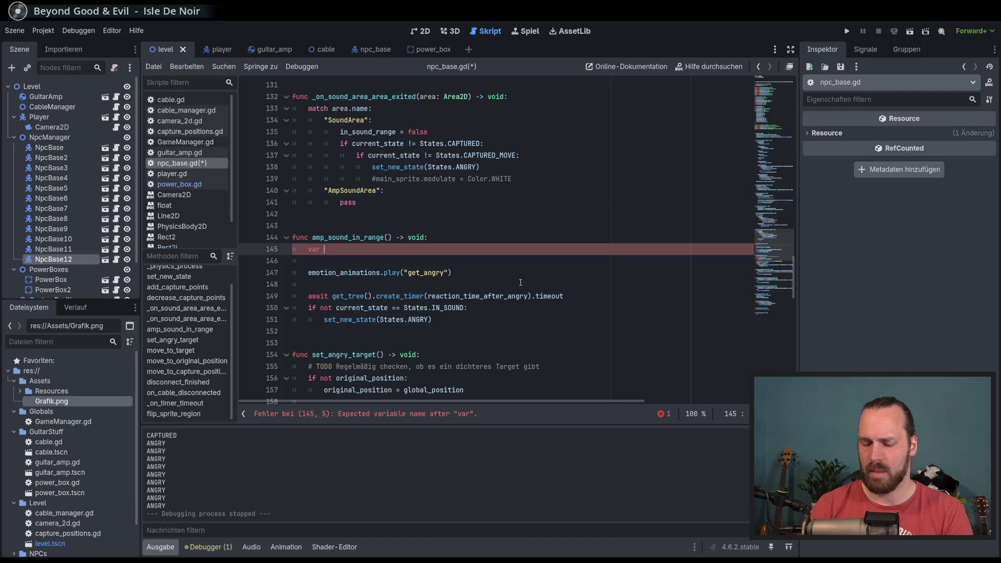
Name the new variable distance_to_amp with a float type annotation.
type("dista")
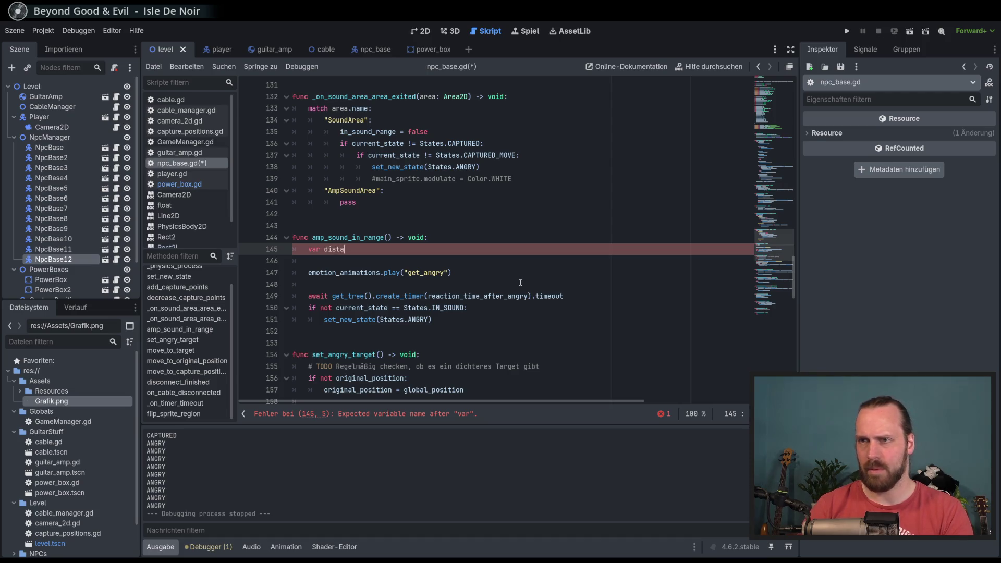
type("nce_t")
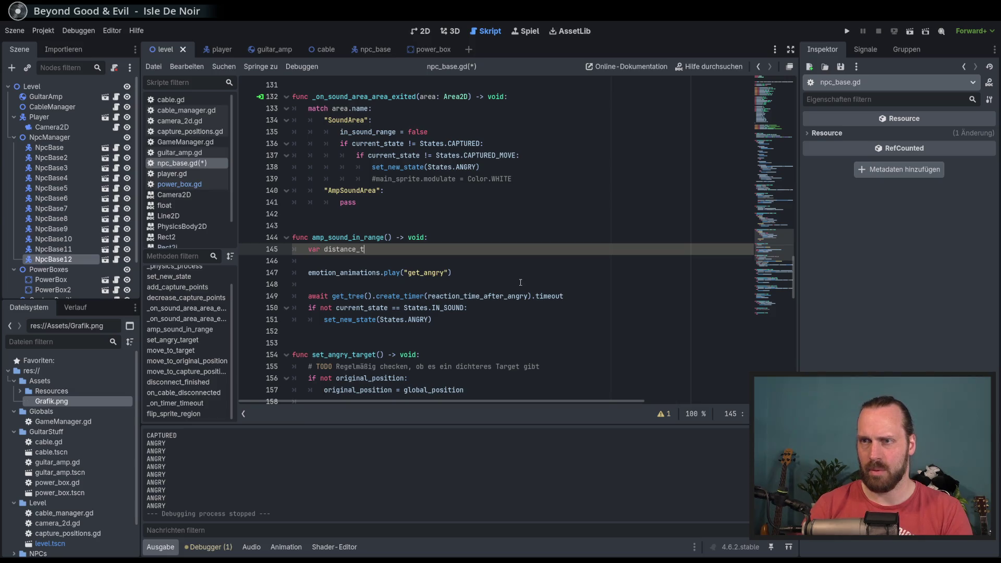
type("o_amf")
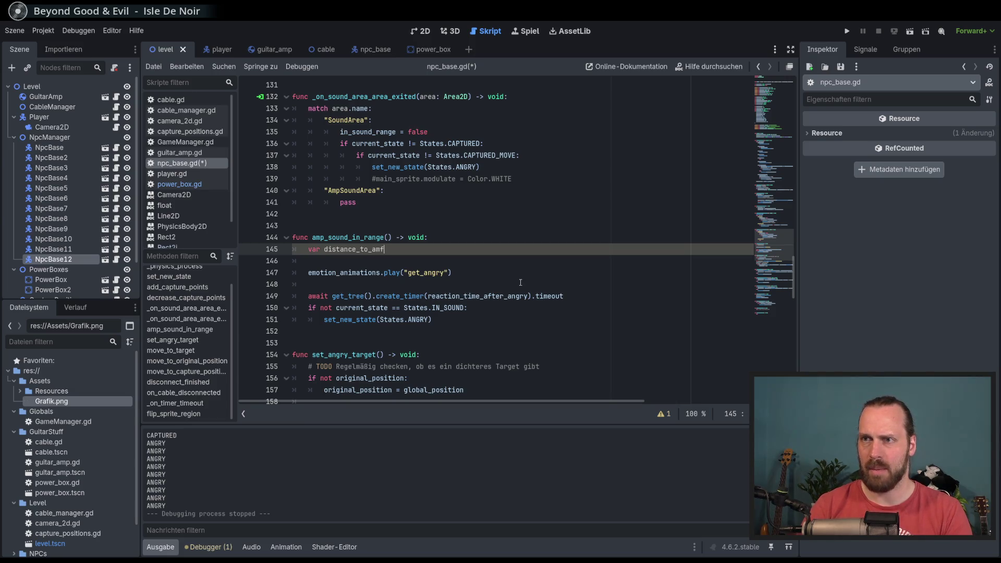
key("BackSpace")
type("p =")
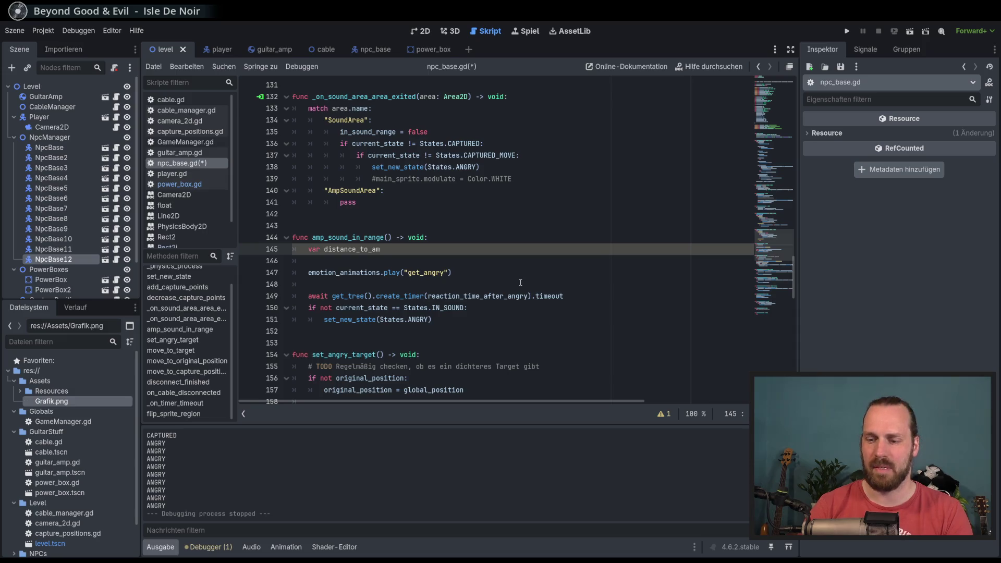
key("BackSpace")
key("BackSpace")
key("BackSpace")
type("p")
key("BackSpace")
type(": float =)")
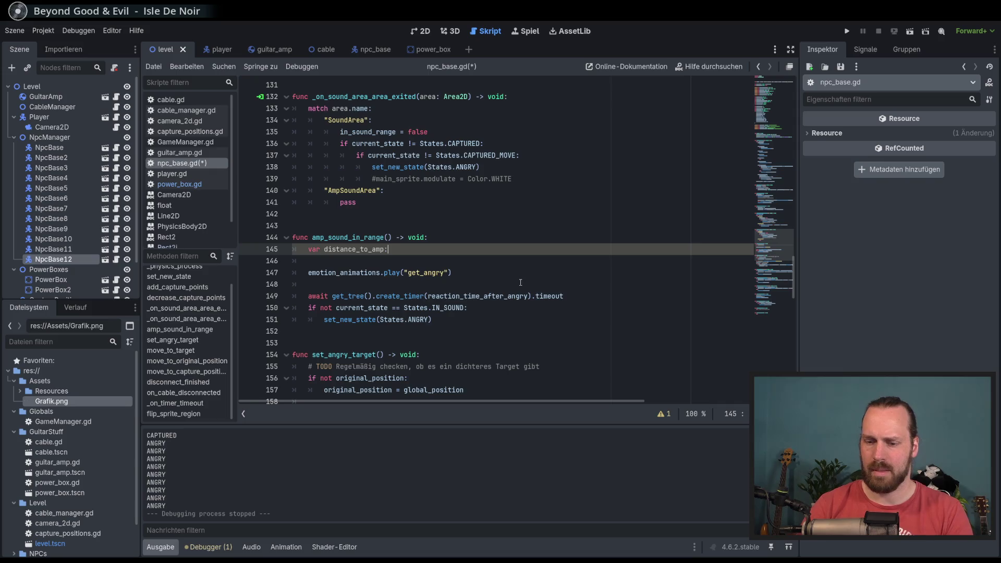
key("BackSpace")
key("BackSpace")
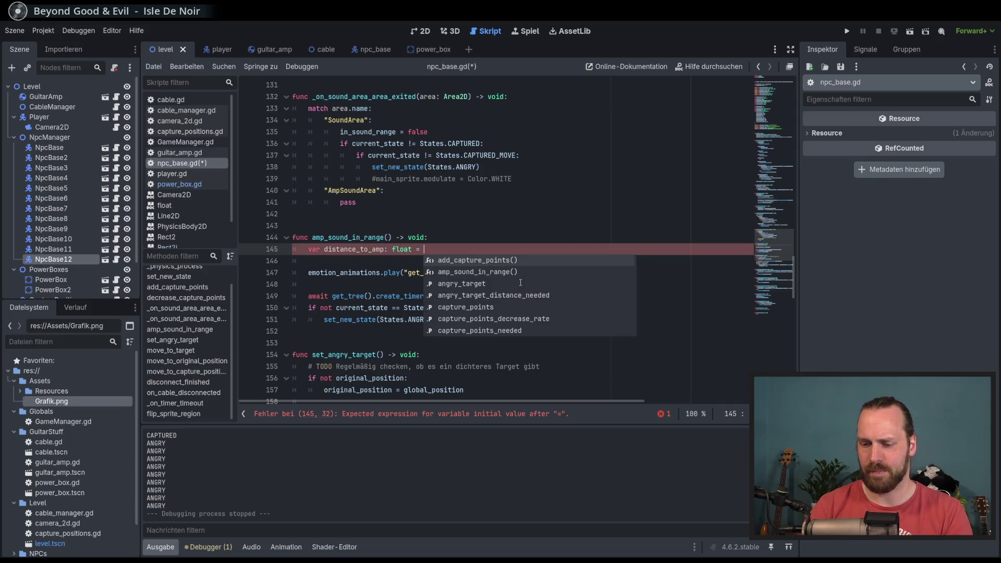
Assign it global_position.distance_to(GameManager.guitar_amp.global_position) and start a new line.
type("global_position.d")
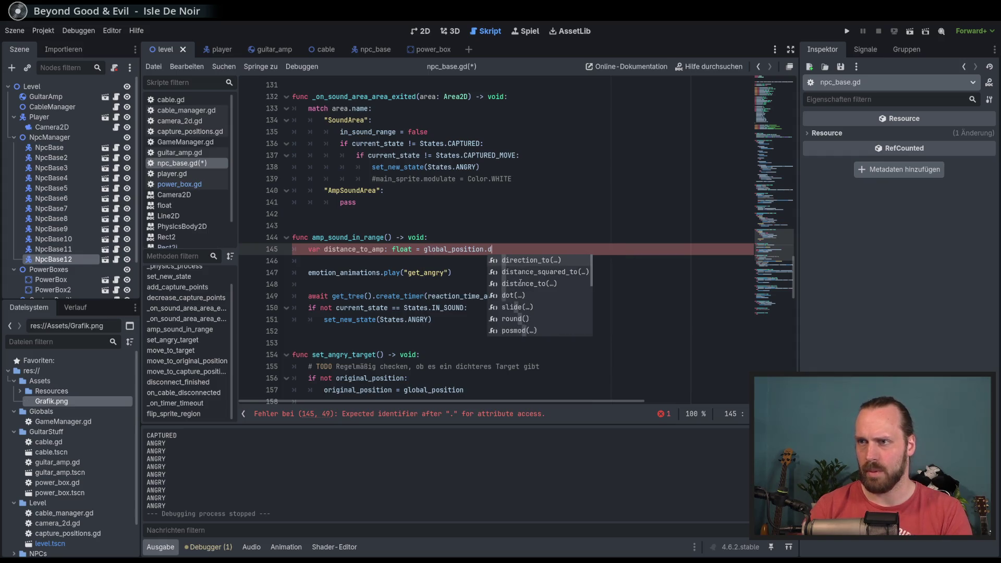
type("ista")
key("Return")
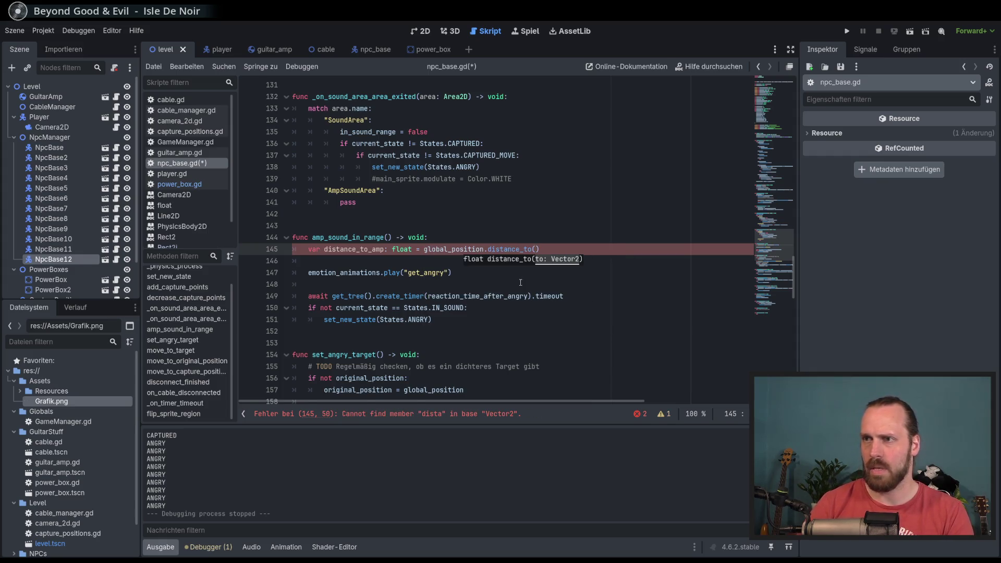
type("Game")
key("Return")
type(".")
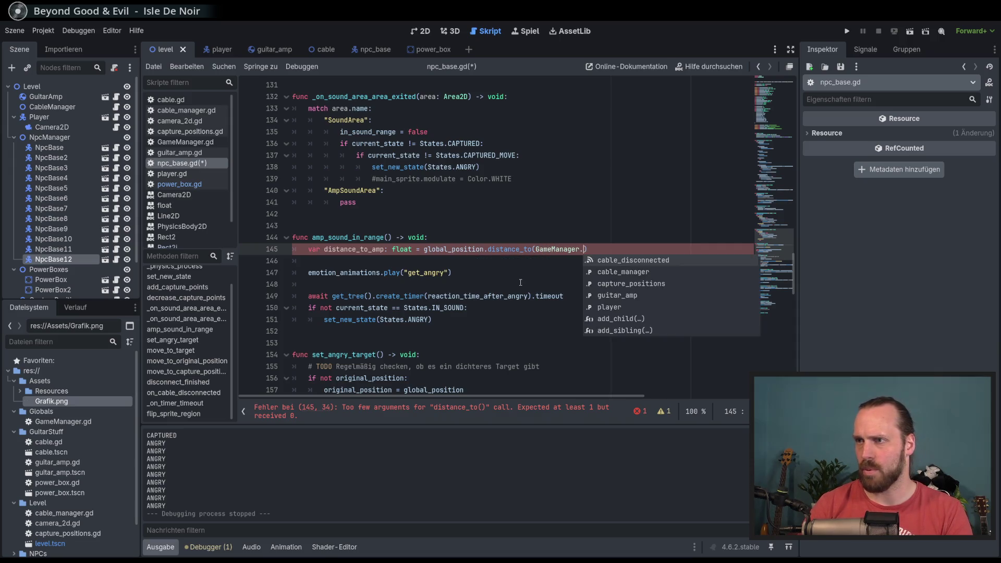
type("g")
key("Return")
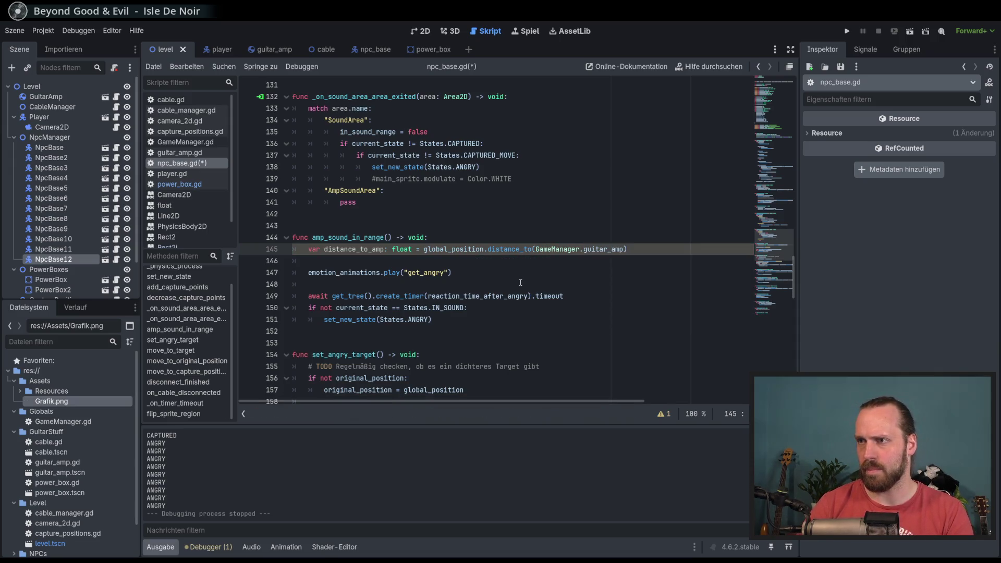
type(".glo")
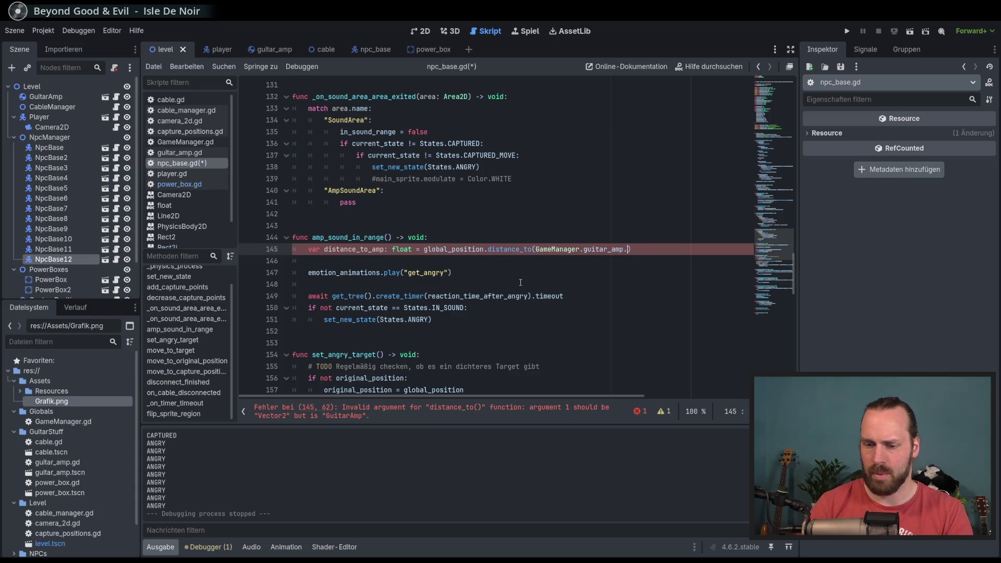
key("Return")
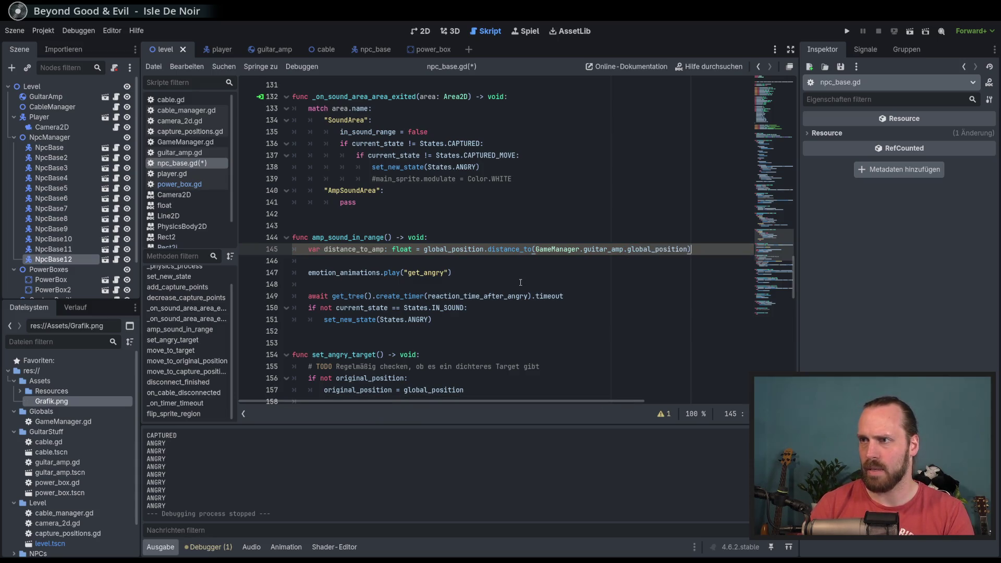
key("Return")
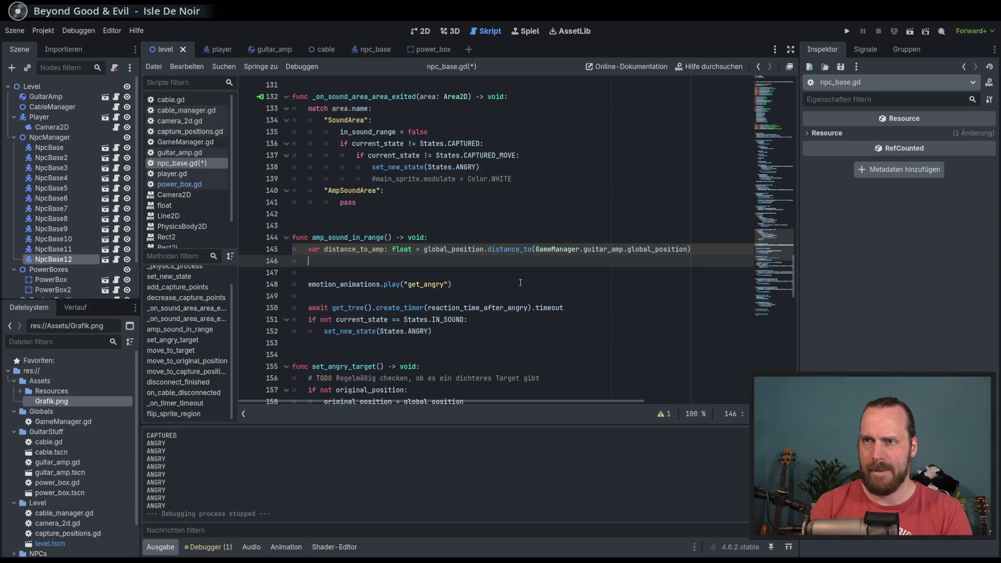
Write await get_tree().create_timer(distance_to_amp * 0.05).timeout, then save and run with F5.
type("a")
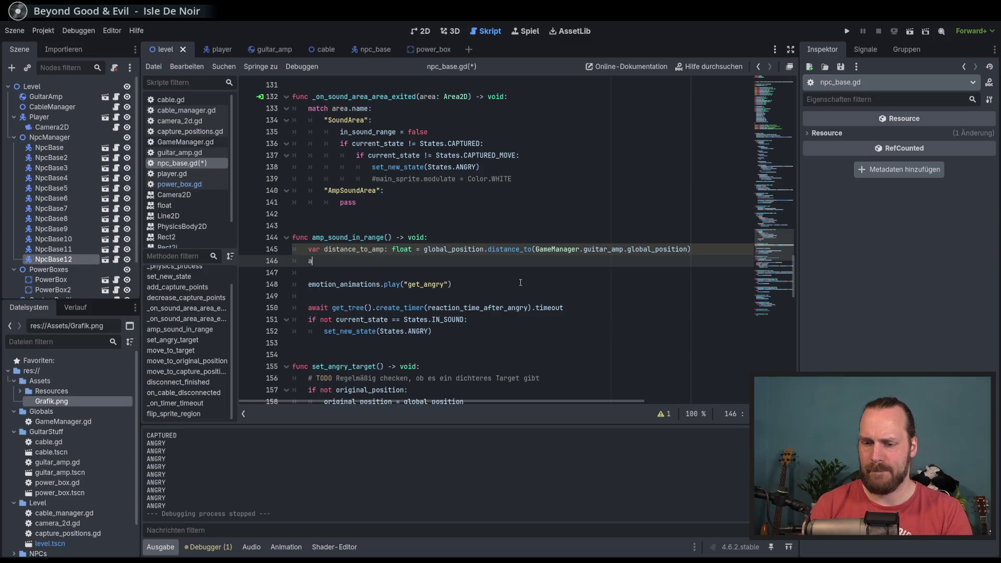
type("wait get_tree")
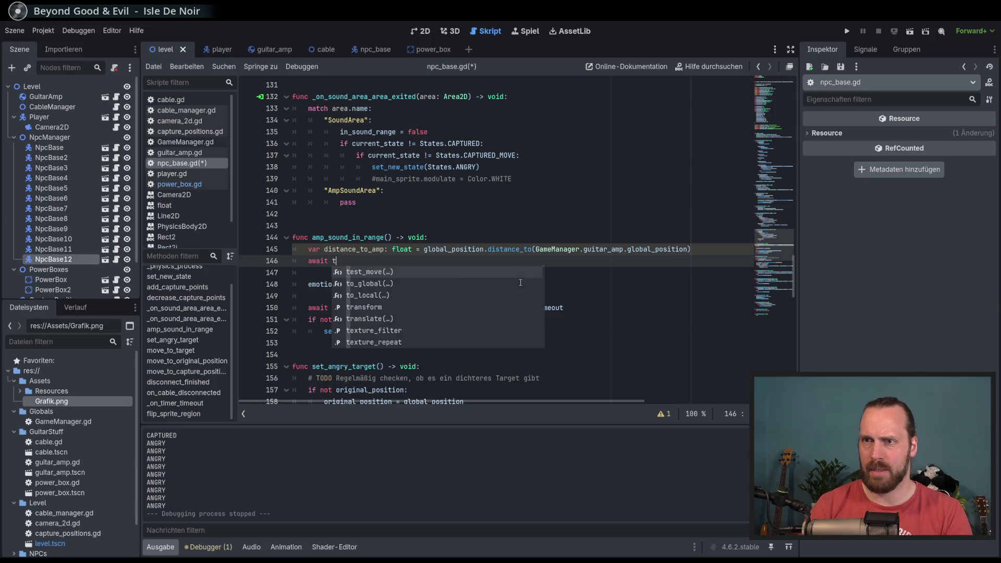
key("Return")
type(".crea")
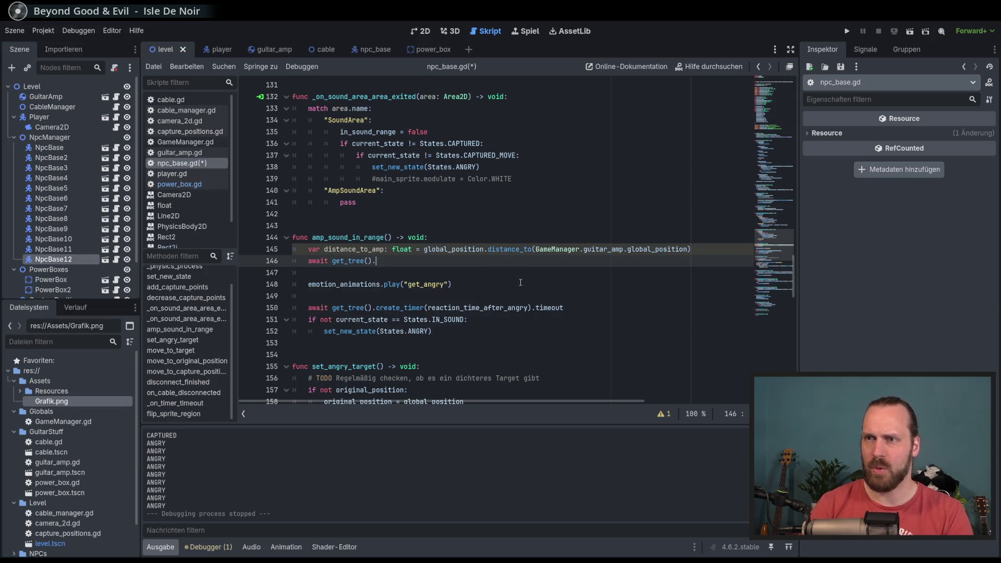
key("Return")
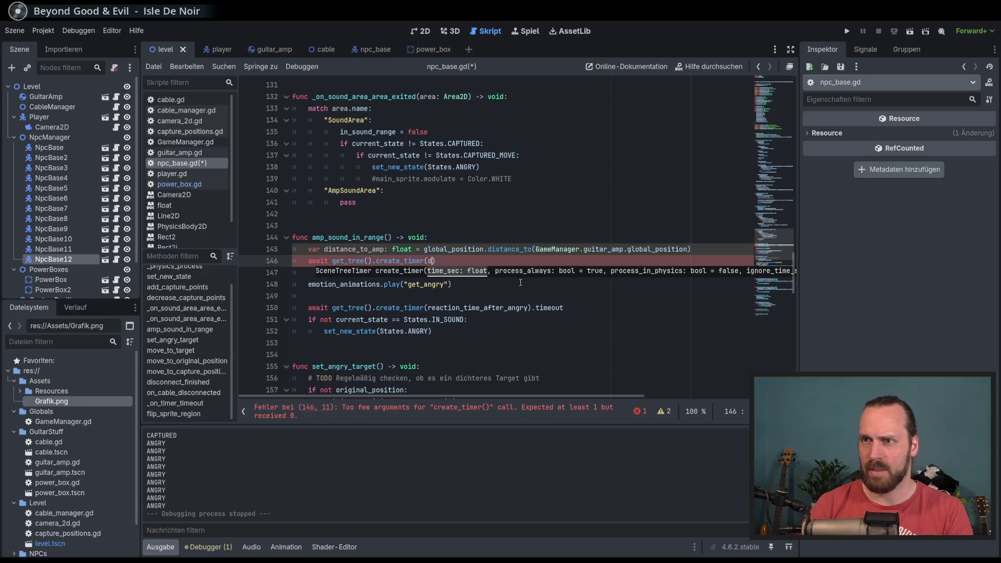
key("Return")
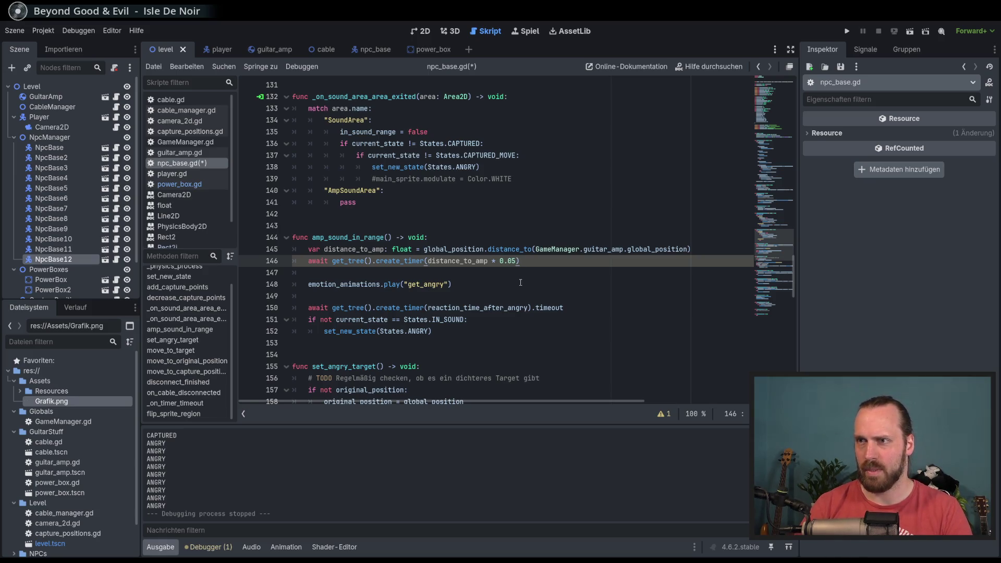
type(".timeout")
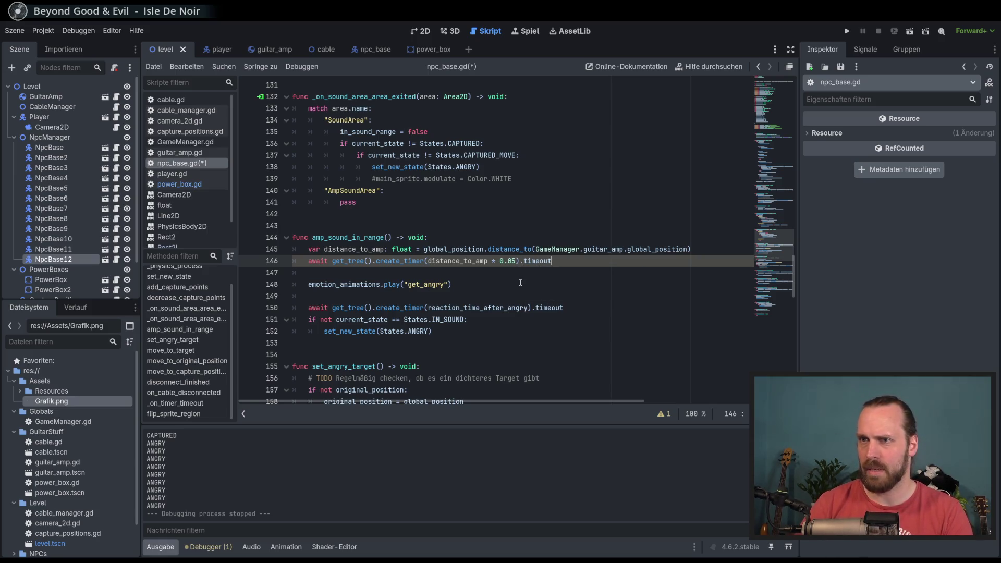
key("F5")
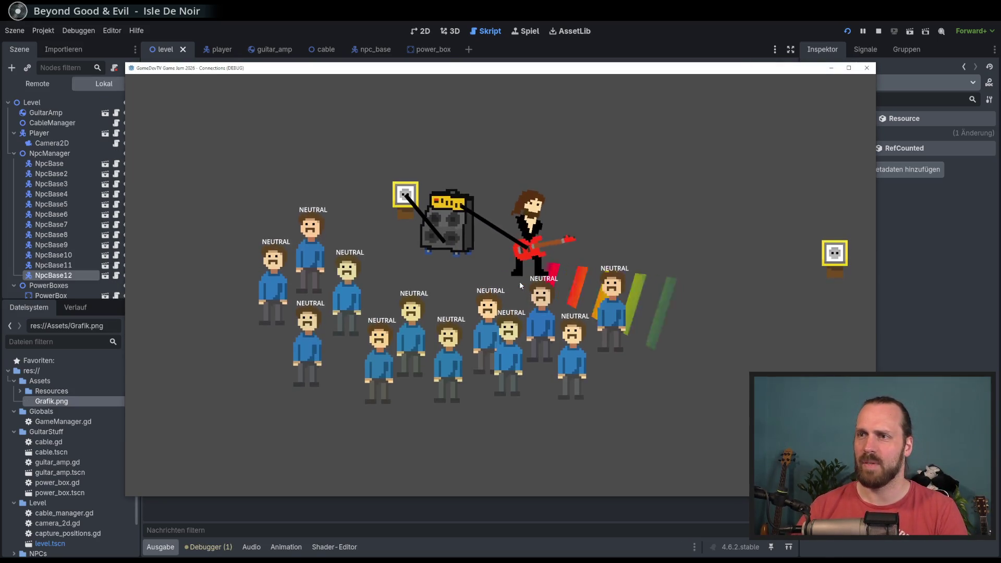
Walk the guitarist around the amp and crowd with WASD until NPCs pull the cable, then stop the game.
key("a")
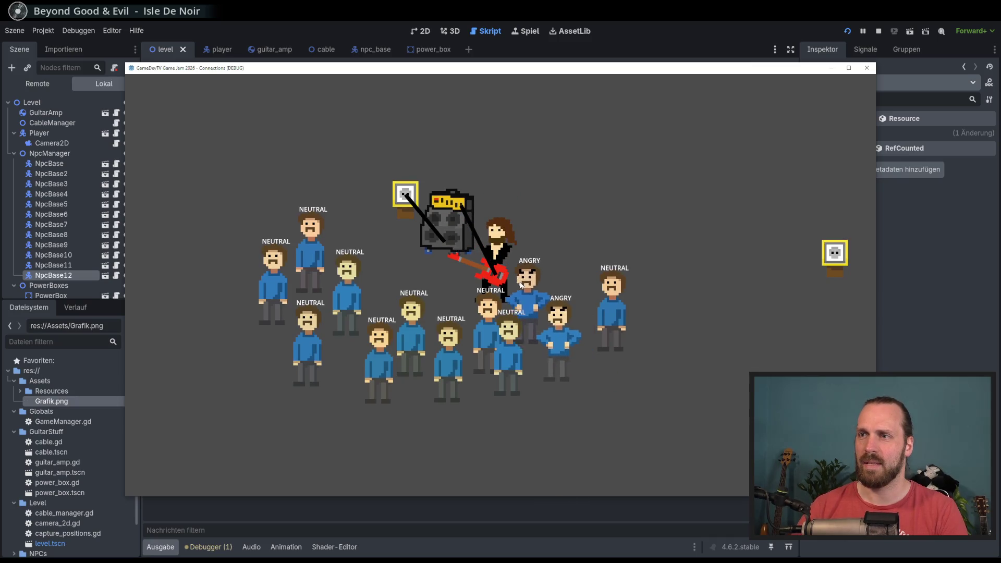
key("w")
key("d")
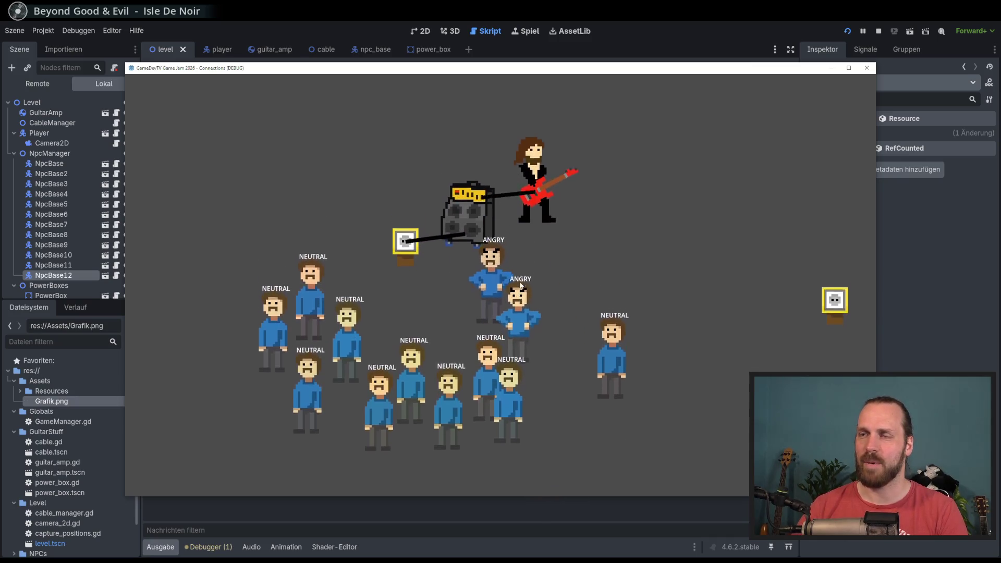
key("a")
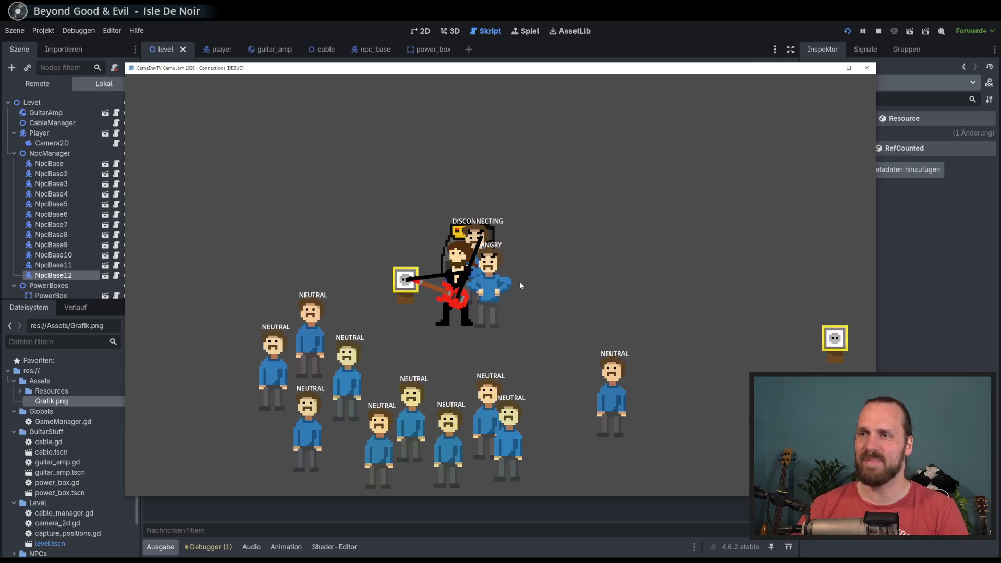
key("e")
key("a")
key("s")
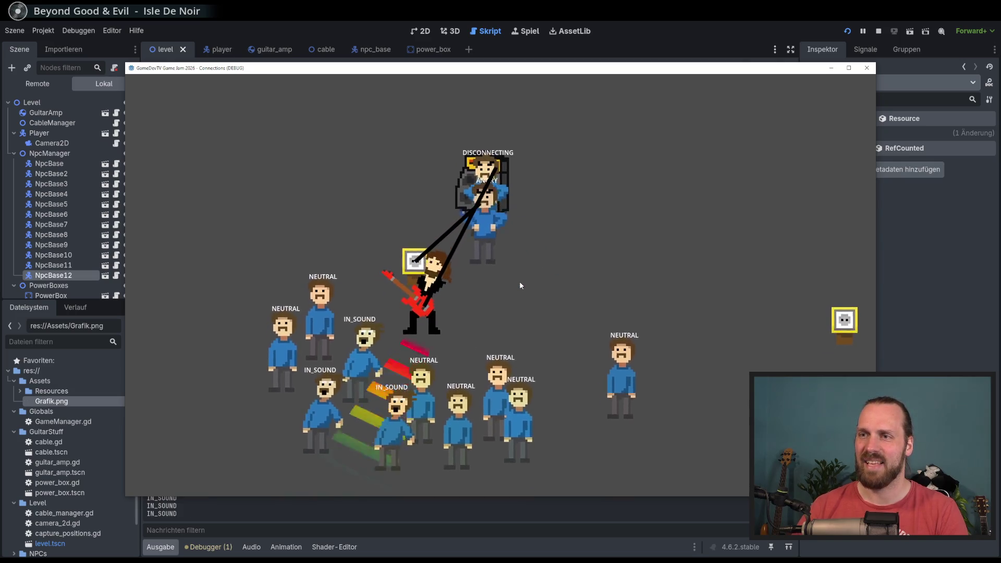
key("d")
key("a")
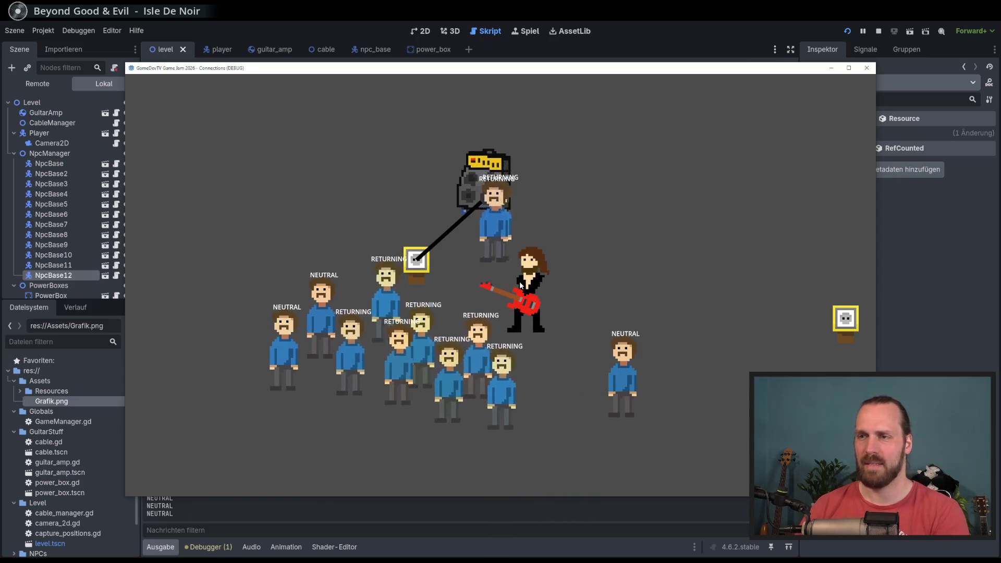
key("F8")
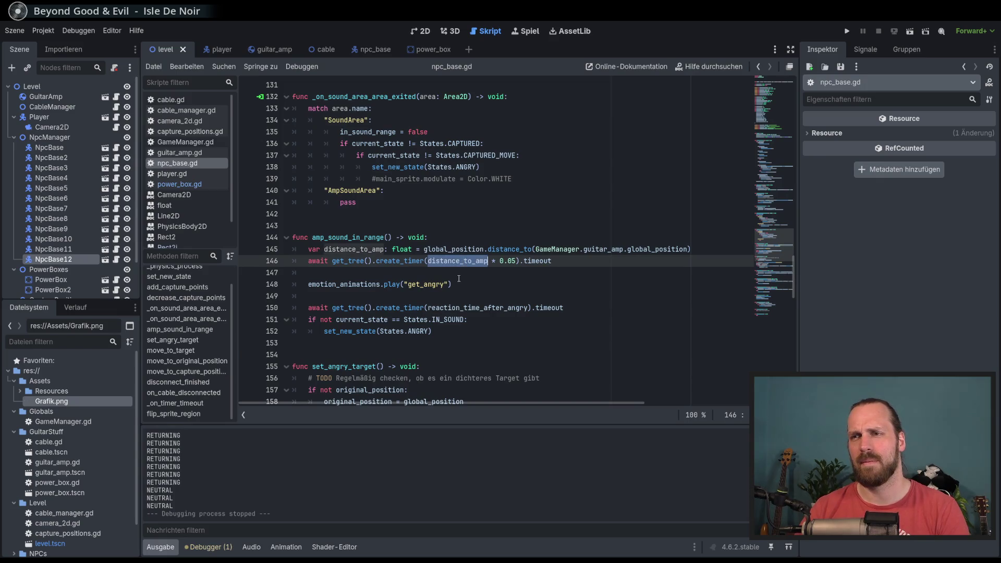
Add a print of distance_to_amp on a new line below the distance calculation.
left_click(460, 286)
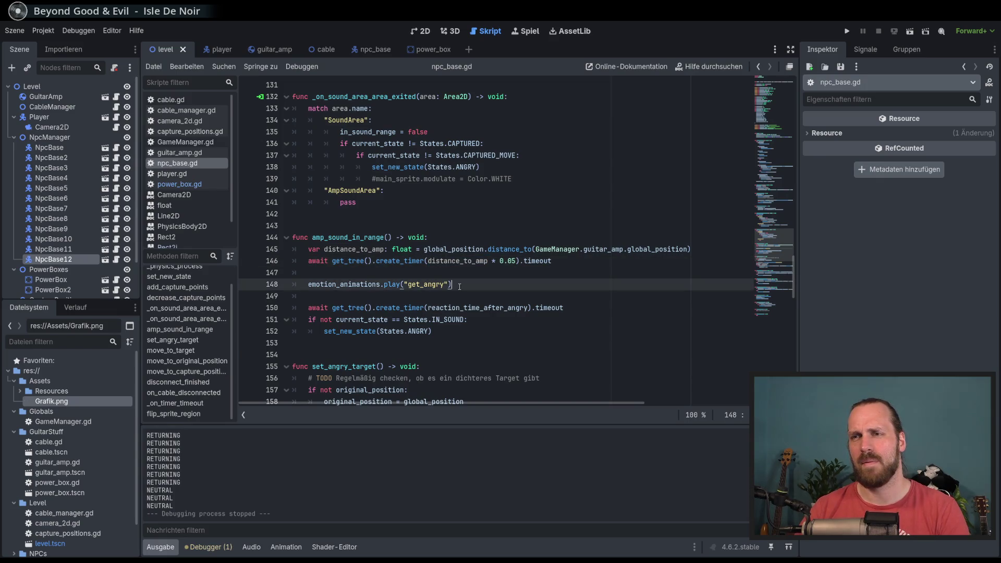
left_click(363, 249)
left_click(405, 271)
left_click(573, 262)
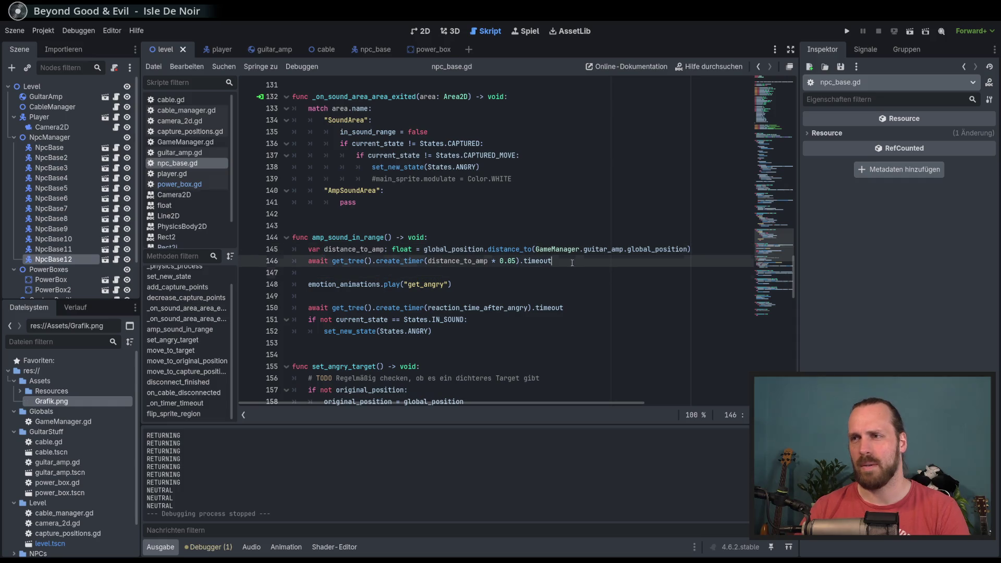
left_click(706, 249)
key("Return")
type("print(dista")
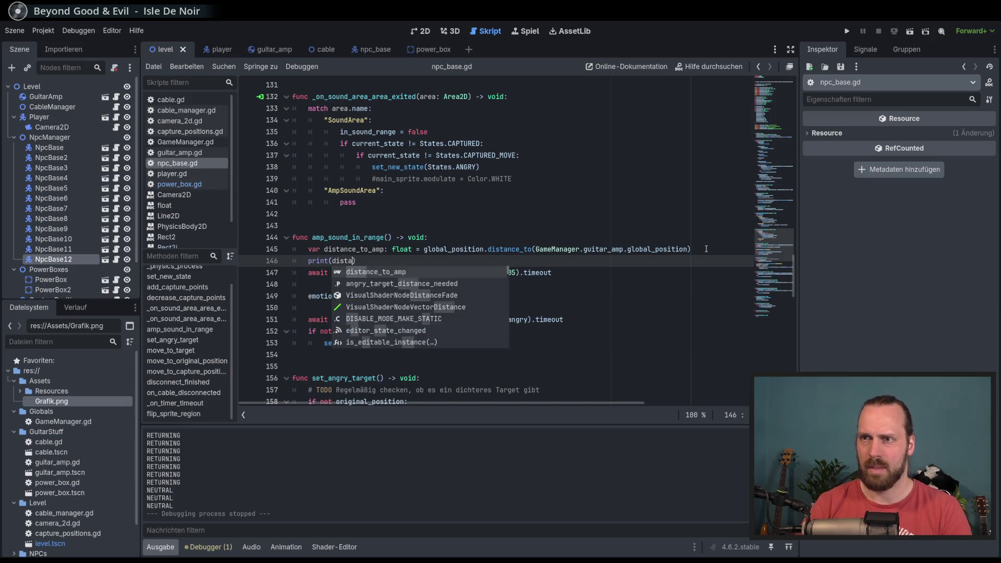
key("Return")
Run the game to check the printed distances in the output, then stop it.
key("F5")
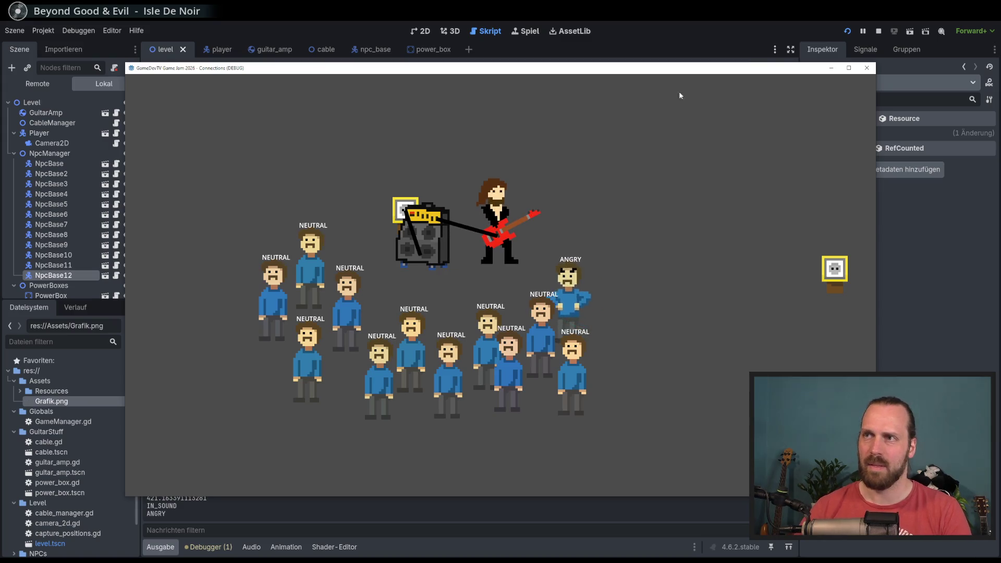
mouse_move(649, 68)
left_mouse_down()
mouse_move(820, 64)
mouse_move(719, 42)
left_mouse_up()
key("F8")
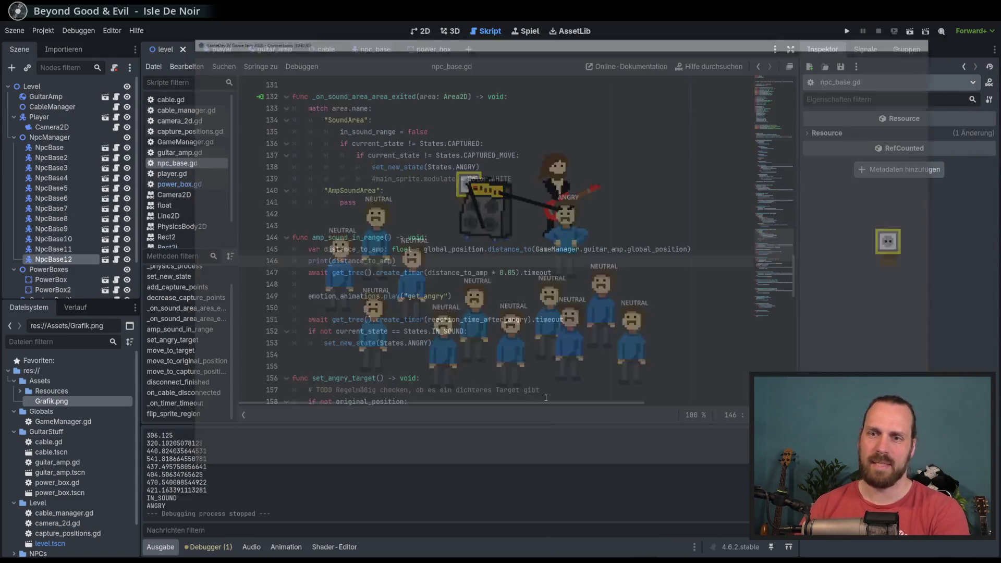
Adjust the 0.05 delay multiplier and test-walk the guitarist and amp past the crowd.
left_click(513, 272)
type("0")
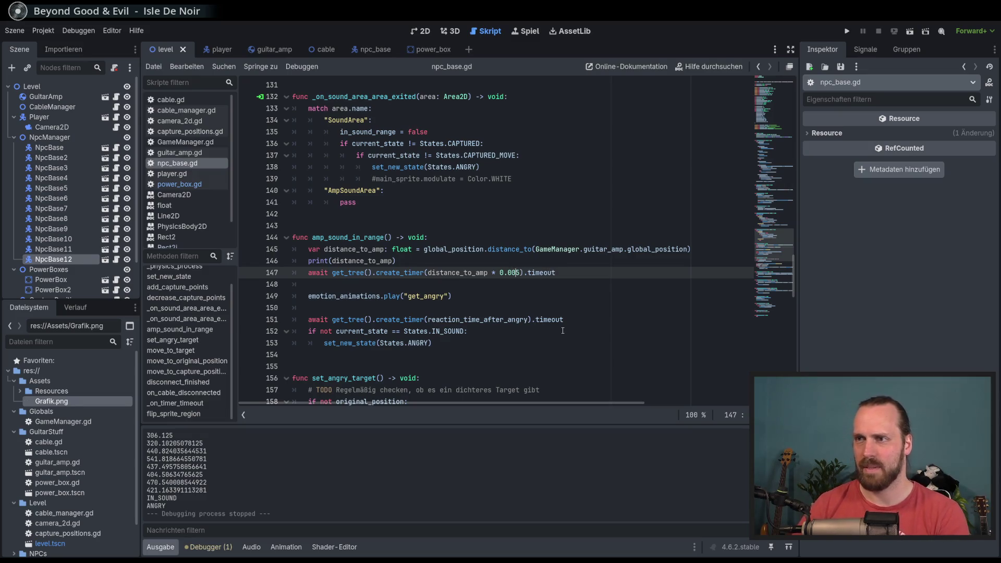
key("F5")
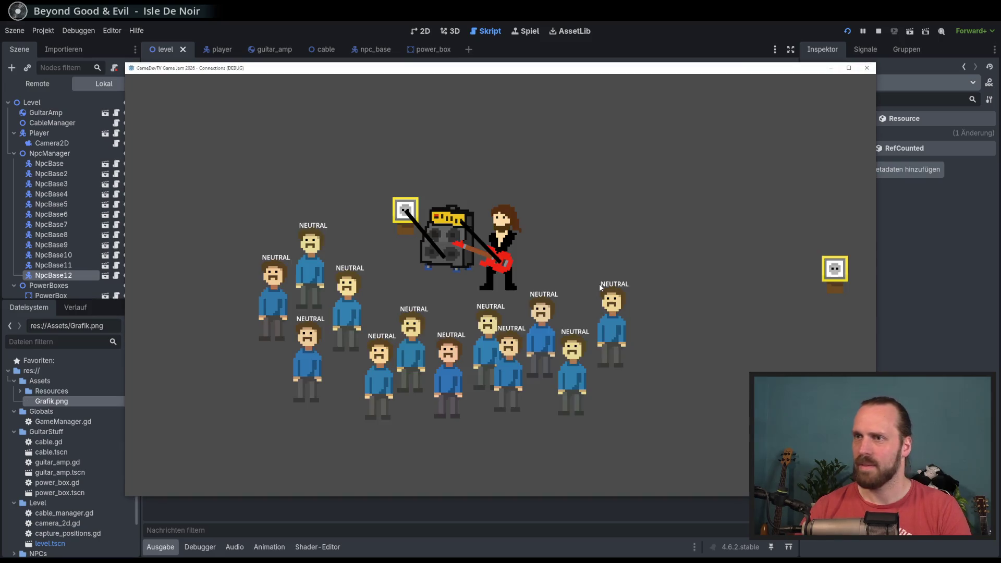
key("w")
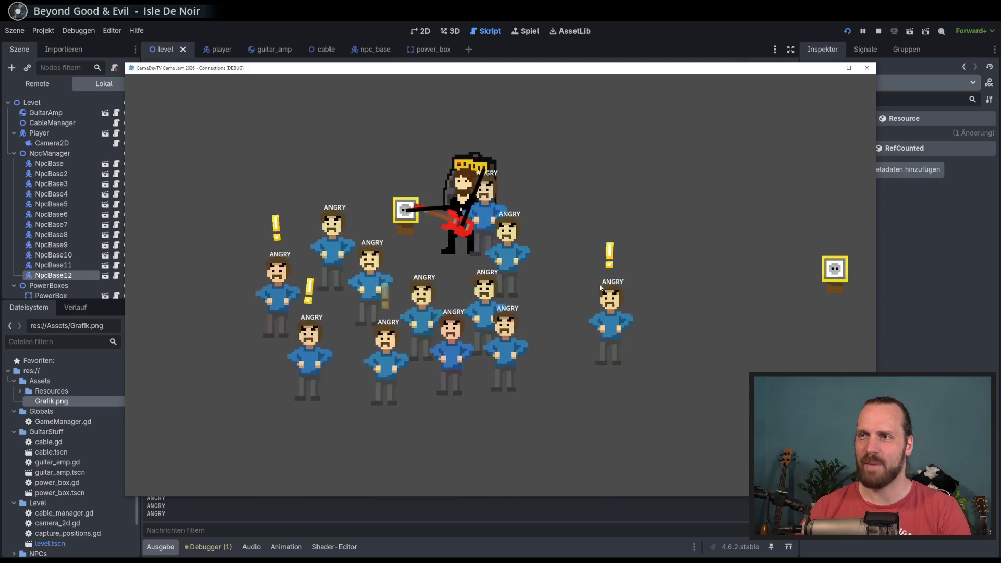
key("d")
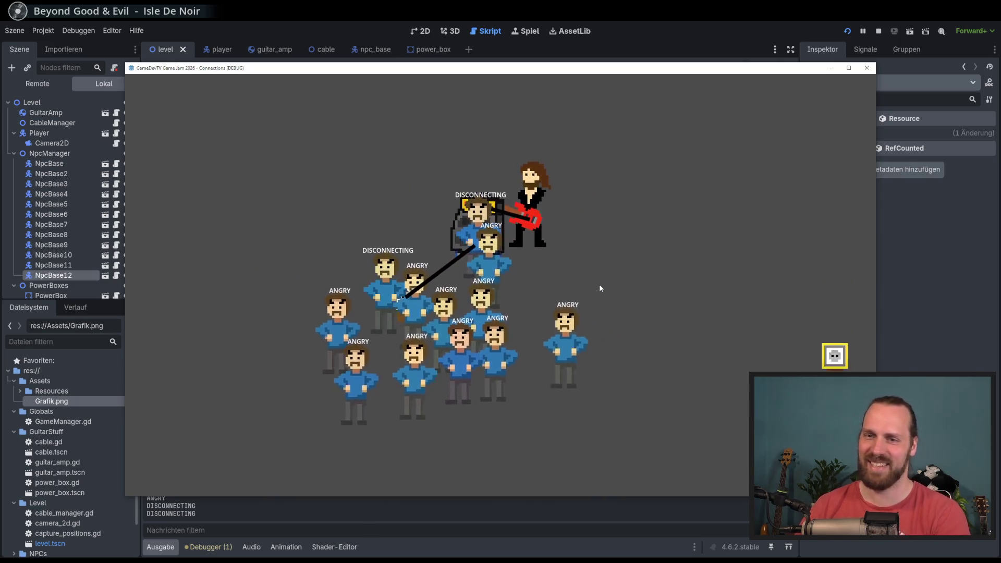
key("F8")
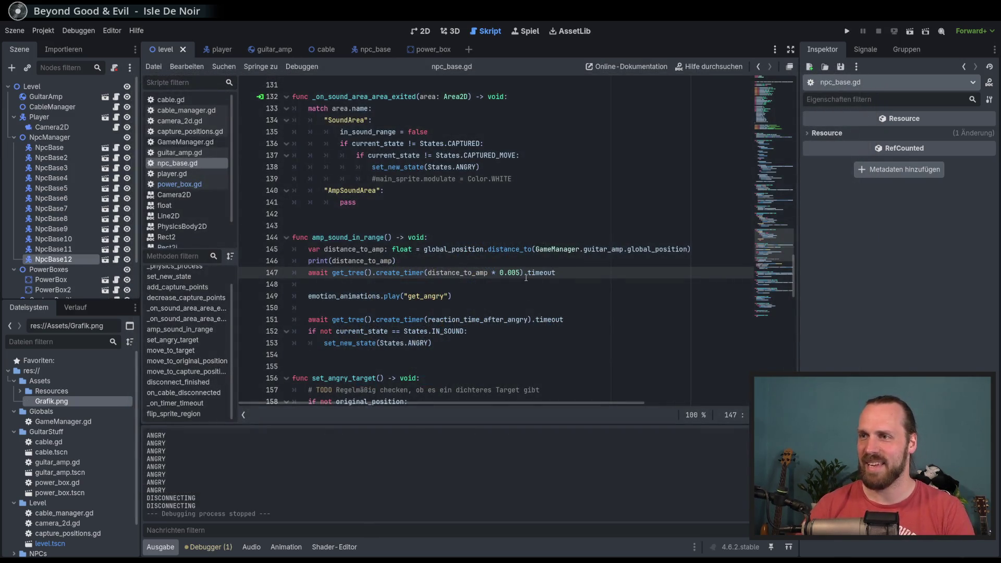
Restart the game and lead the guitarist with the amp toward the power box.
key("F5")
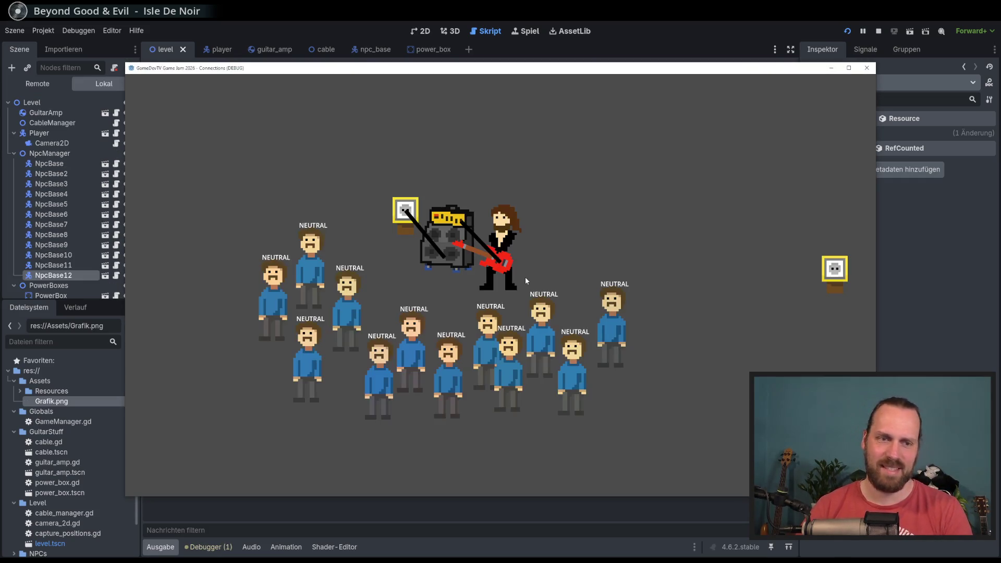
key("w")
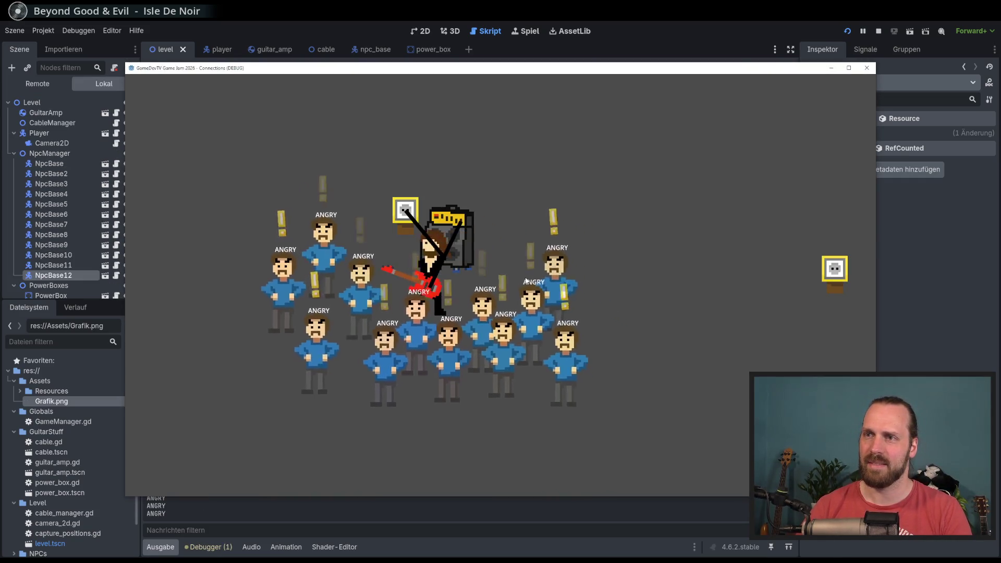
key("d")
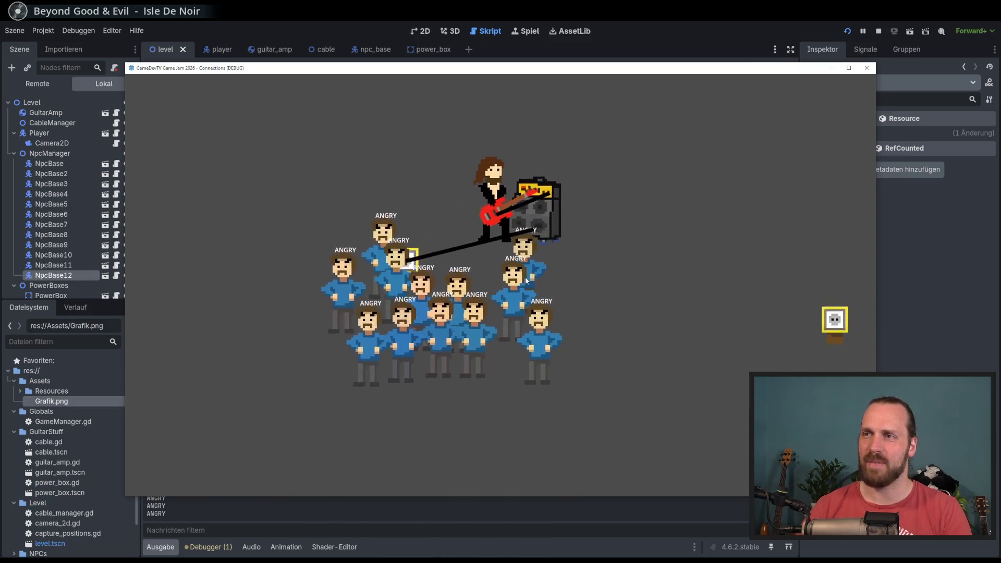
key("d")
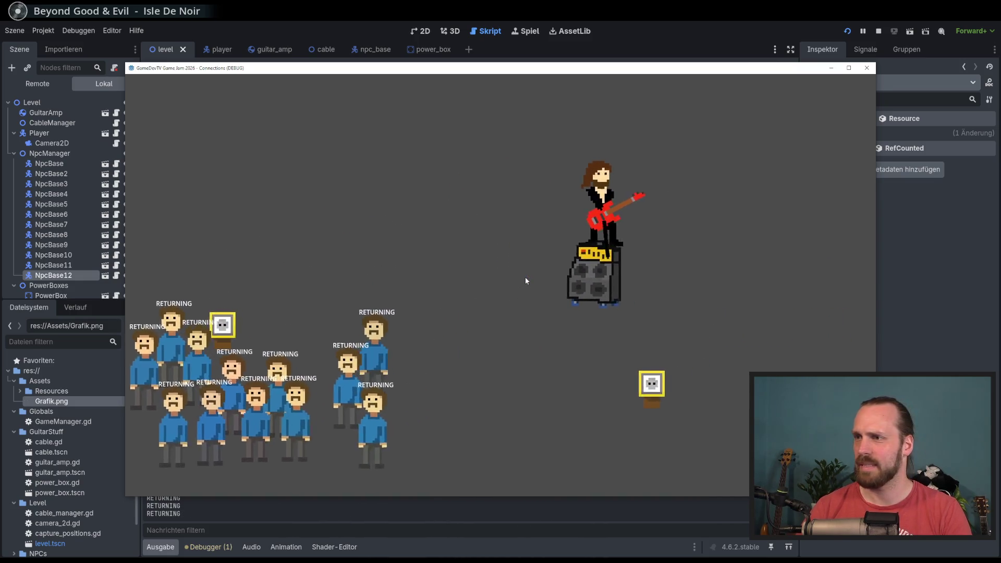
key("s")
key("a")
key("d")
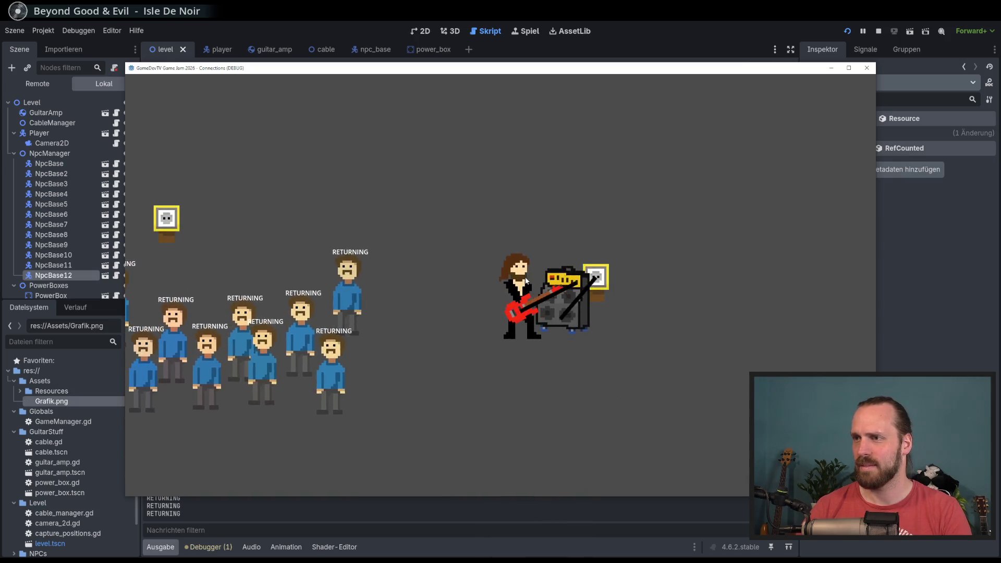
key("a")
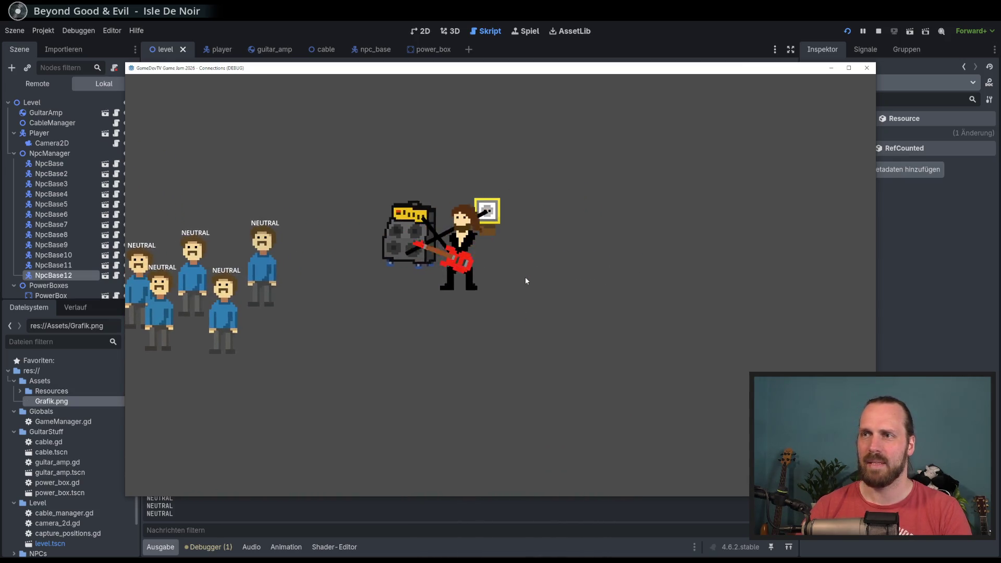
key("w")
key("a")
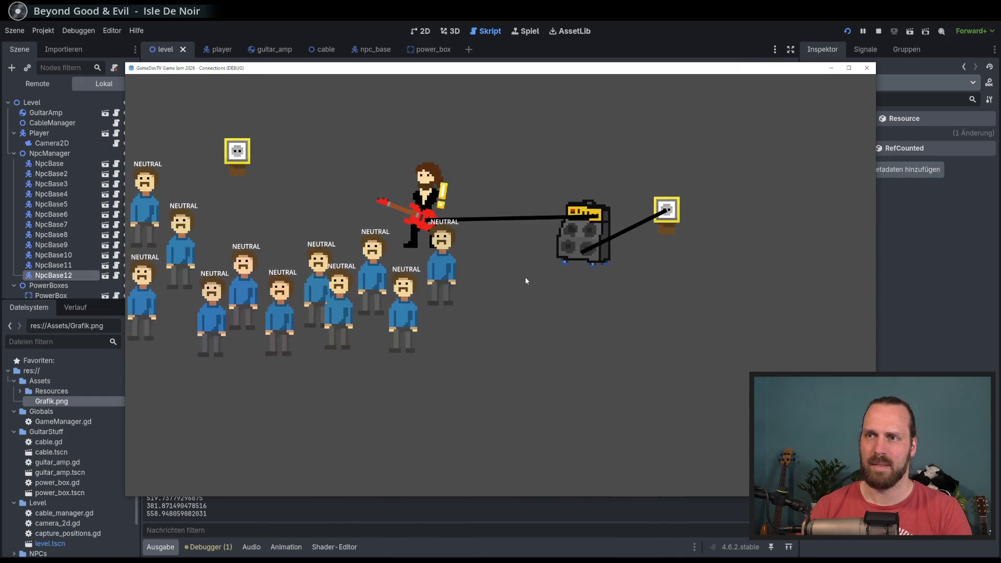
key("d")
key("s")
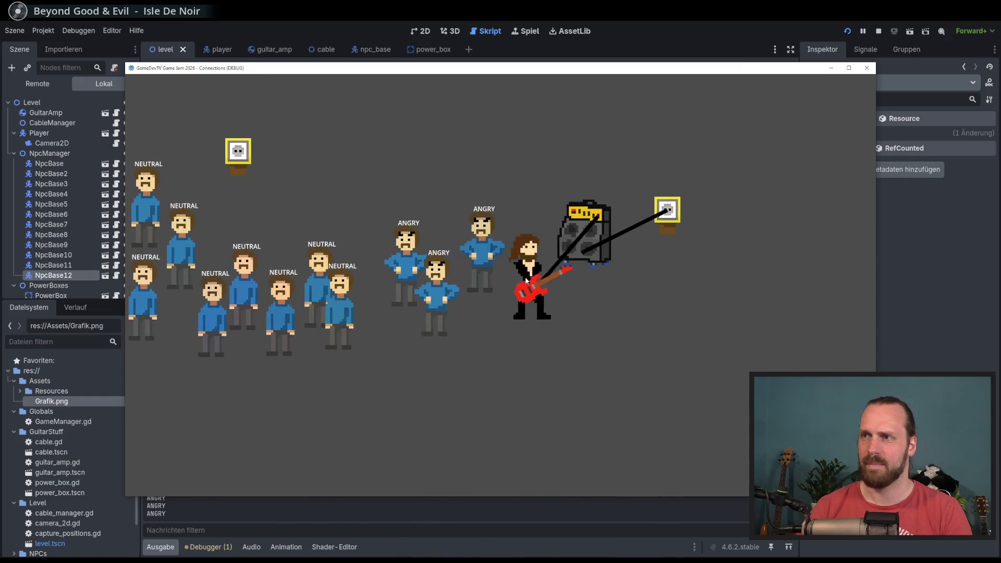
Pull the amp beside the power box and walk the guitarist back and forth through the crowd.
key("a")
key("w")
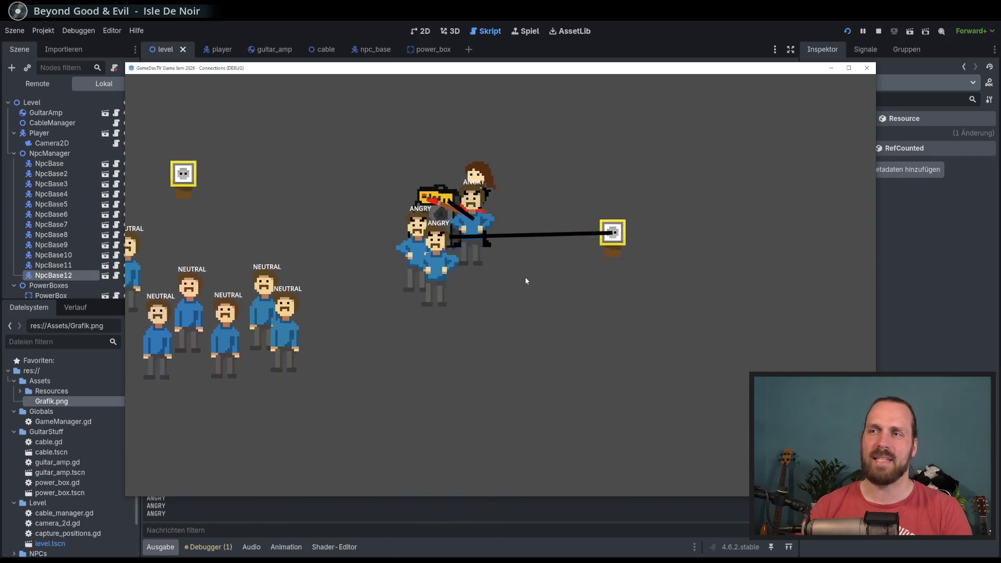
key("a")
key("s")
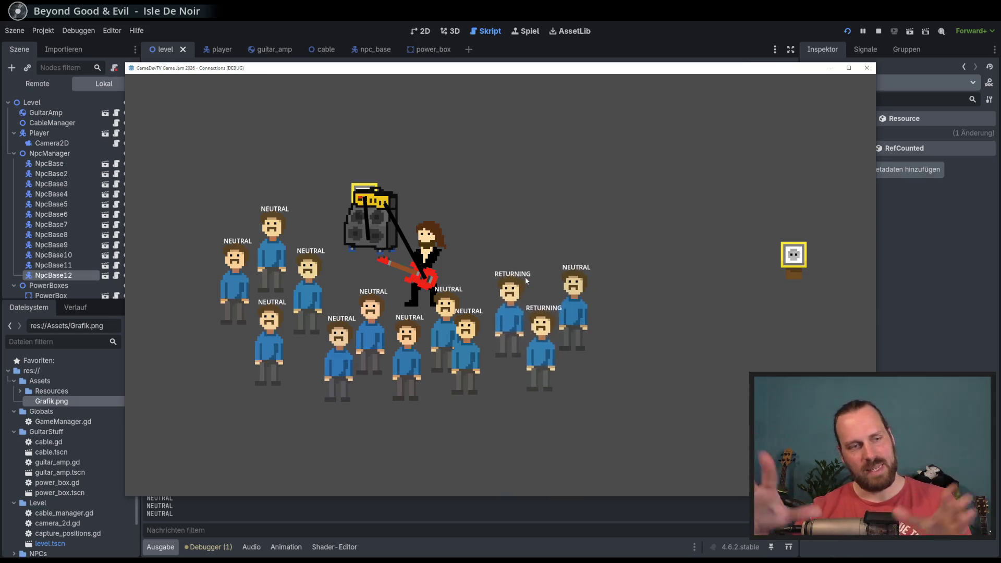
key("d")
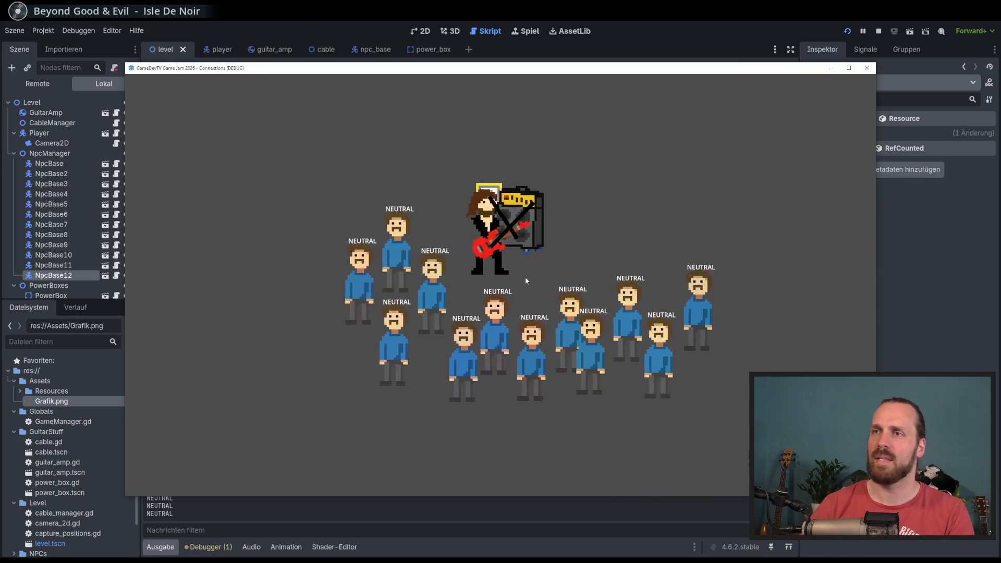
key("a")
key("s")
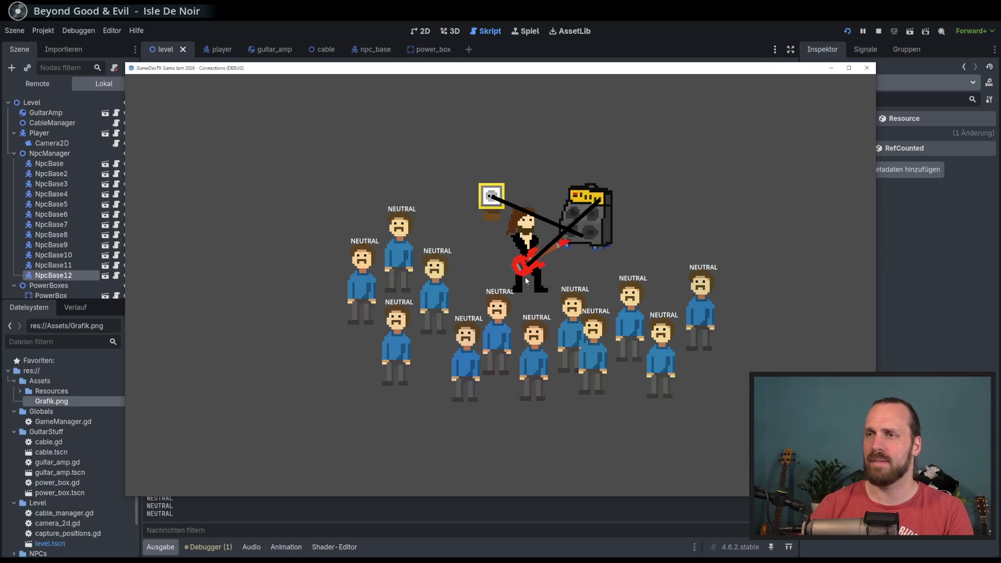
key("d")
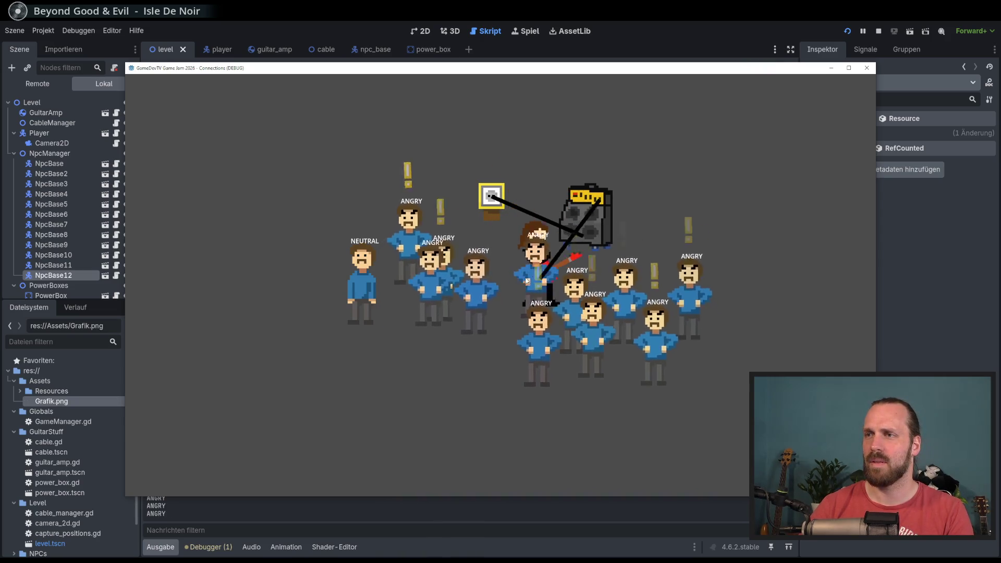
key("d")
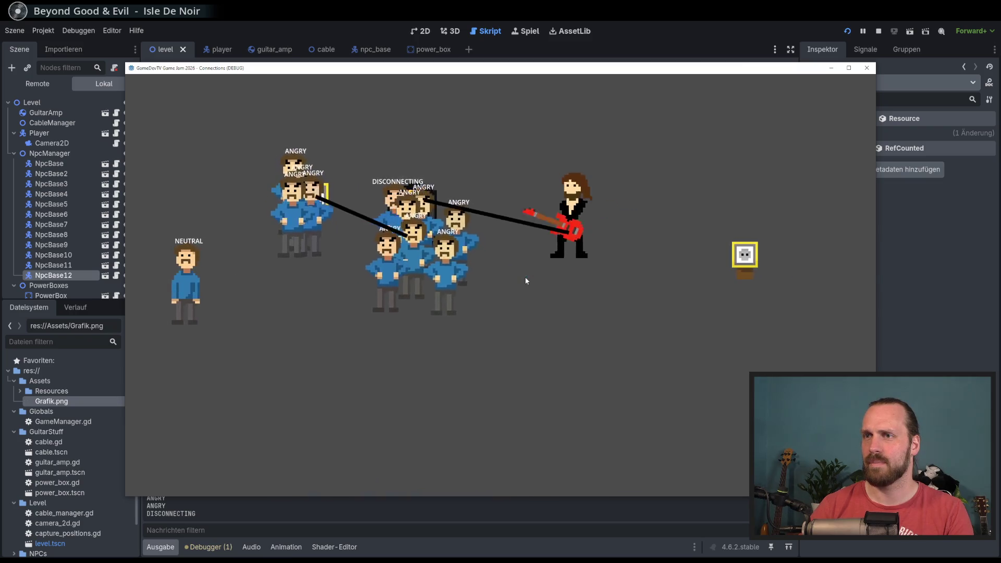
key("a")
key("d")
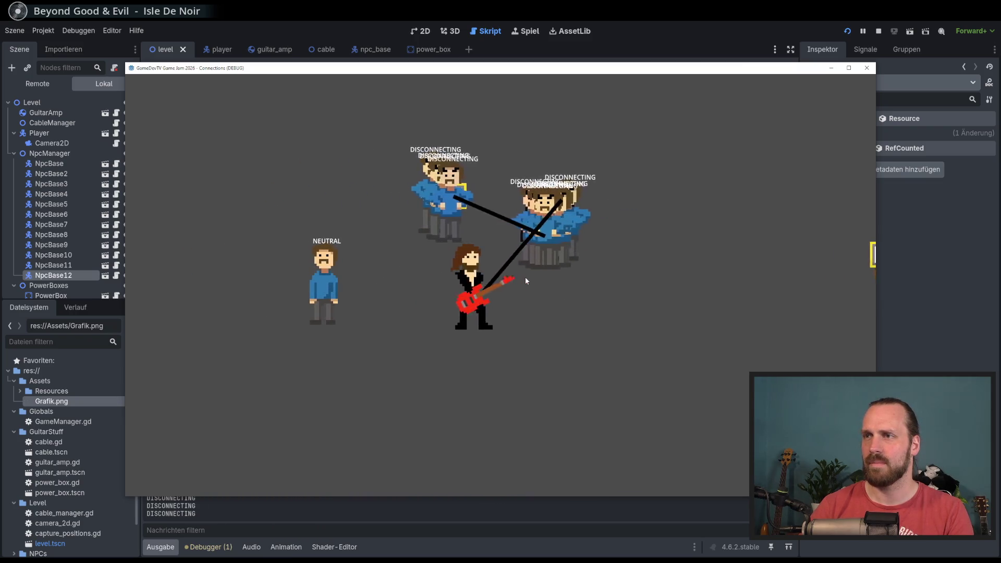
Plug the amp into the power box, watch the crowd anger, then stop and return to 2D.
key("w")
key("a")
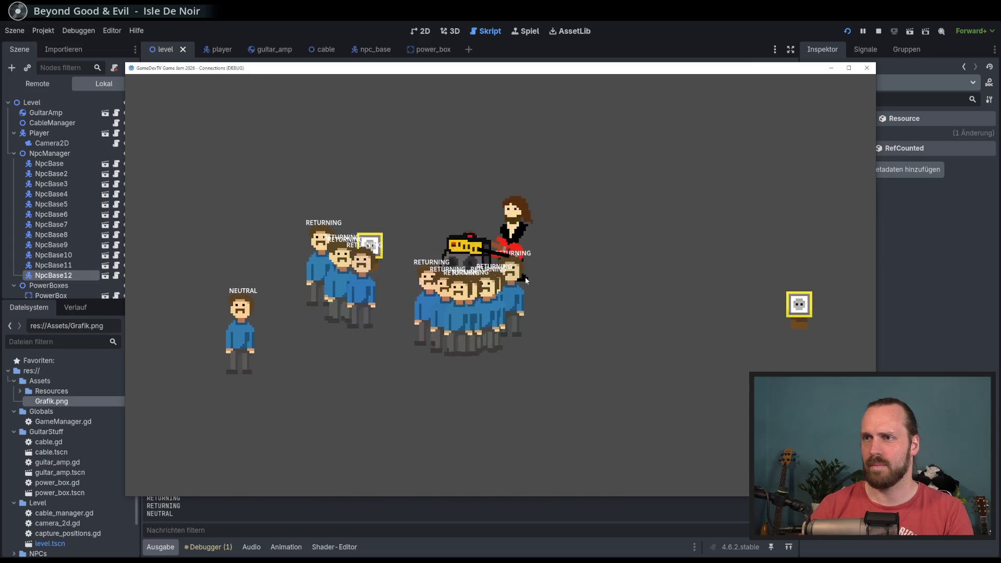
key("s")
key("a")
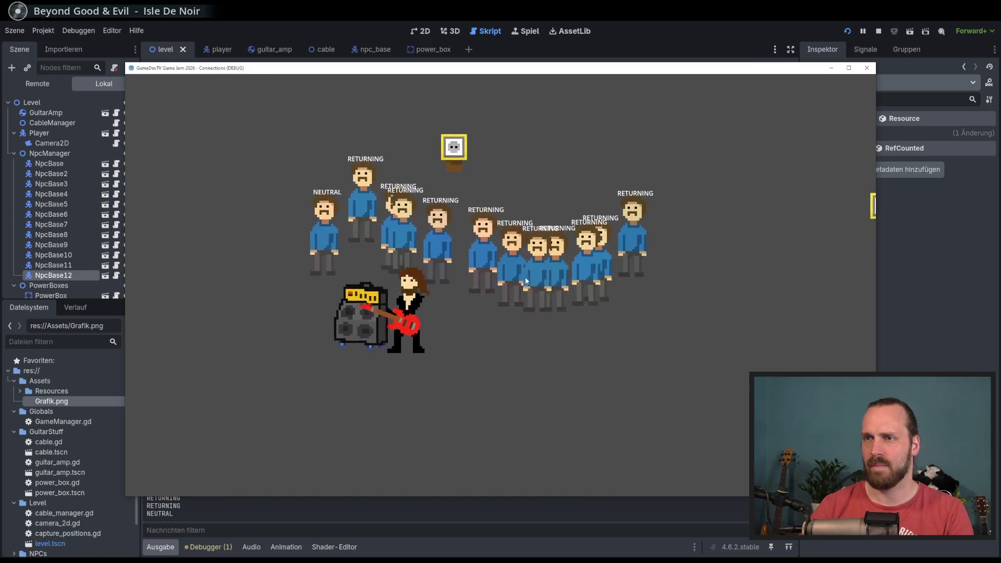
key("w")
key("d")
key("s")
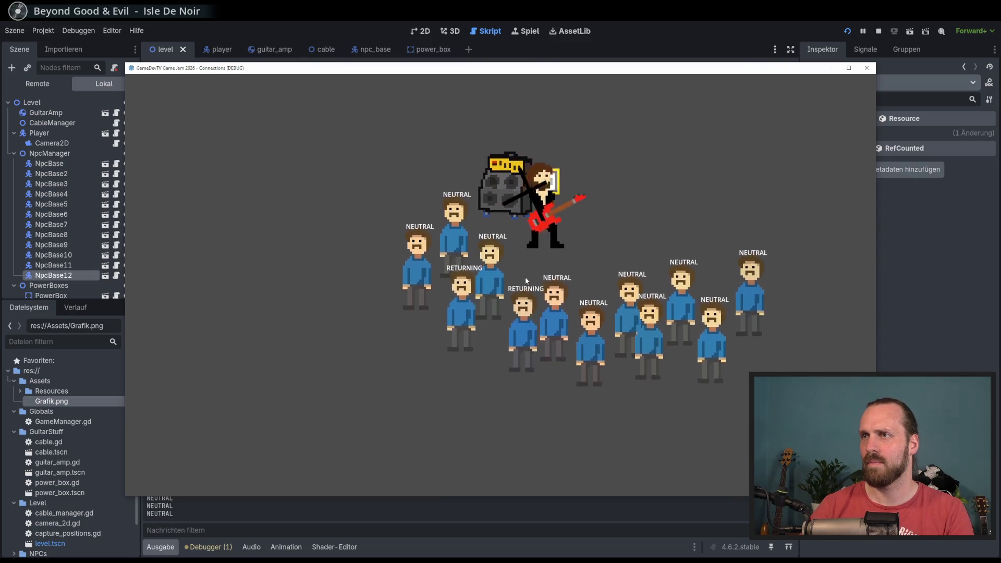
key("d")
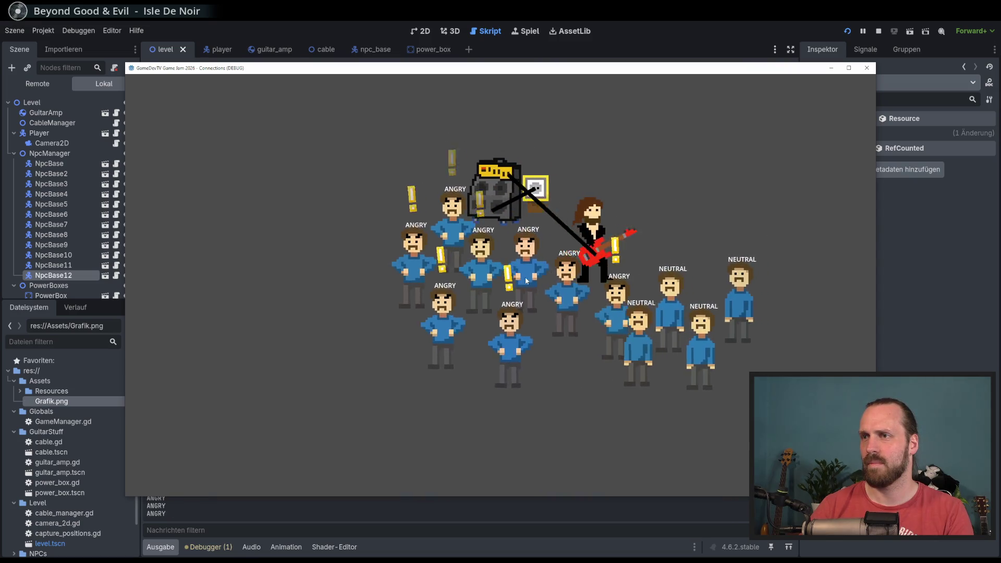
key("F8")
left_click(415, 31)
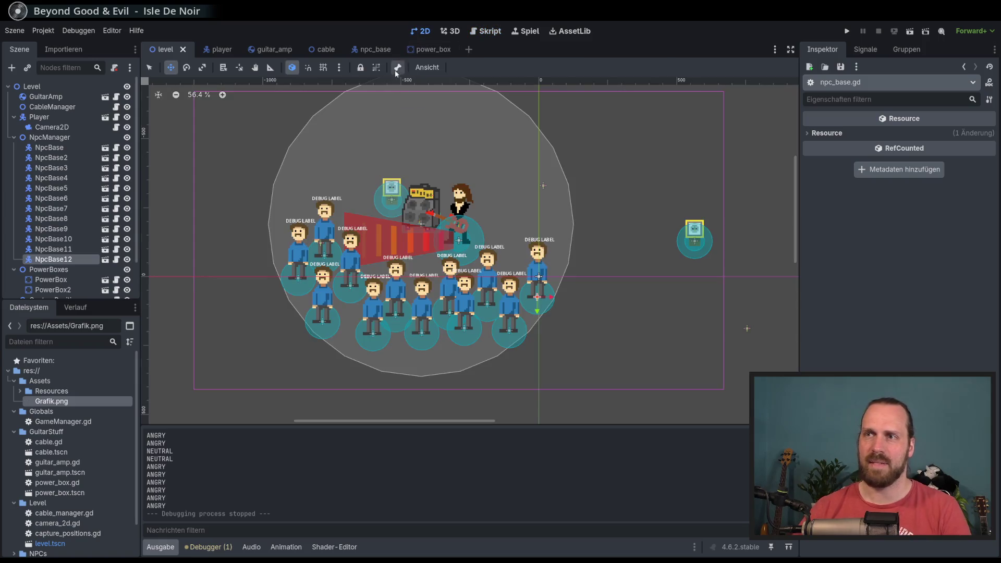
Open the guitar_amp scene and browse its child nodes to find AmpSoundCollision.
left_click(274, 50)
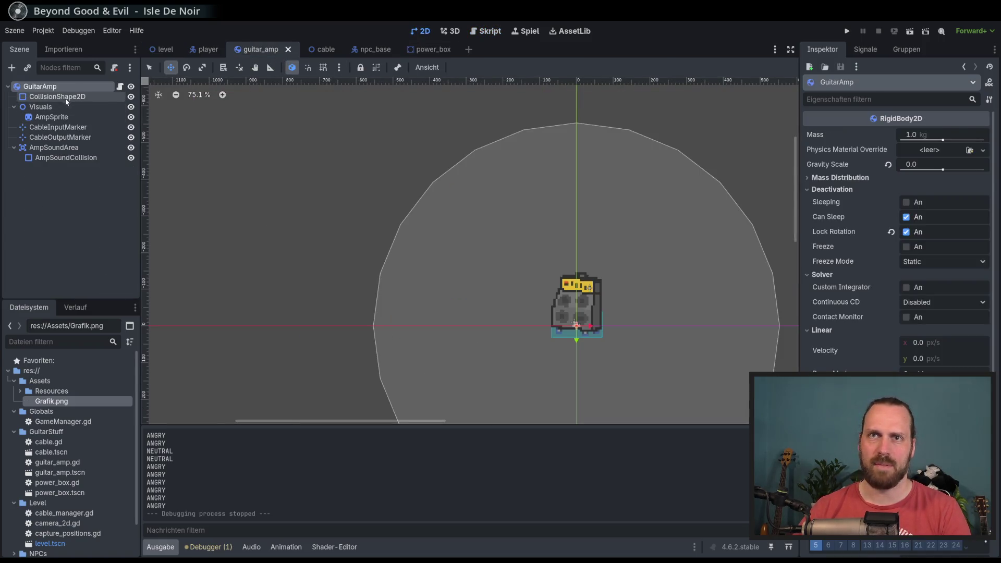
left_click(66, 98)
double_click(66, 157)
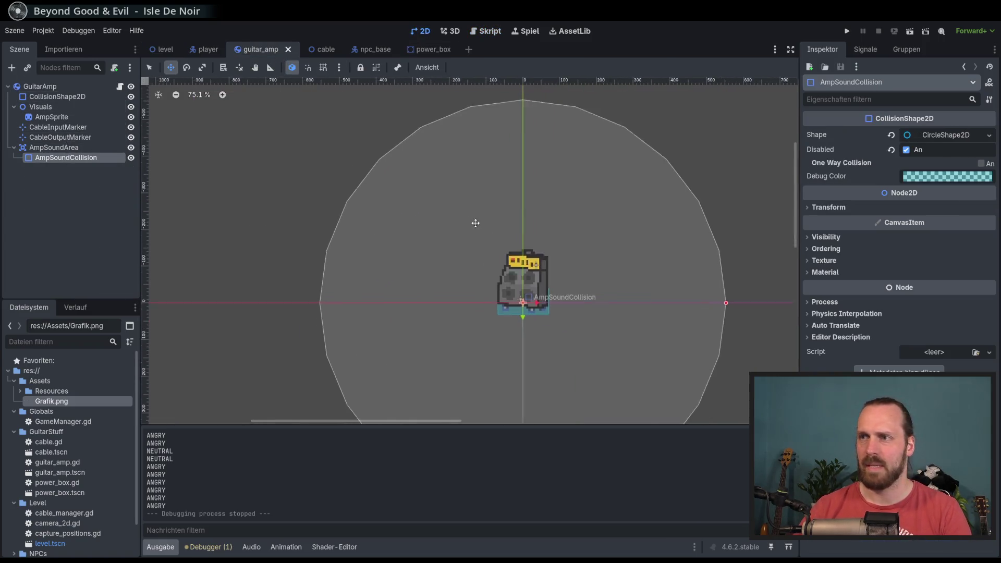
left_click(79, 147)
left_click(57, 117)
left_click(52, 107)
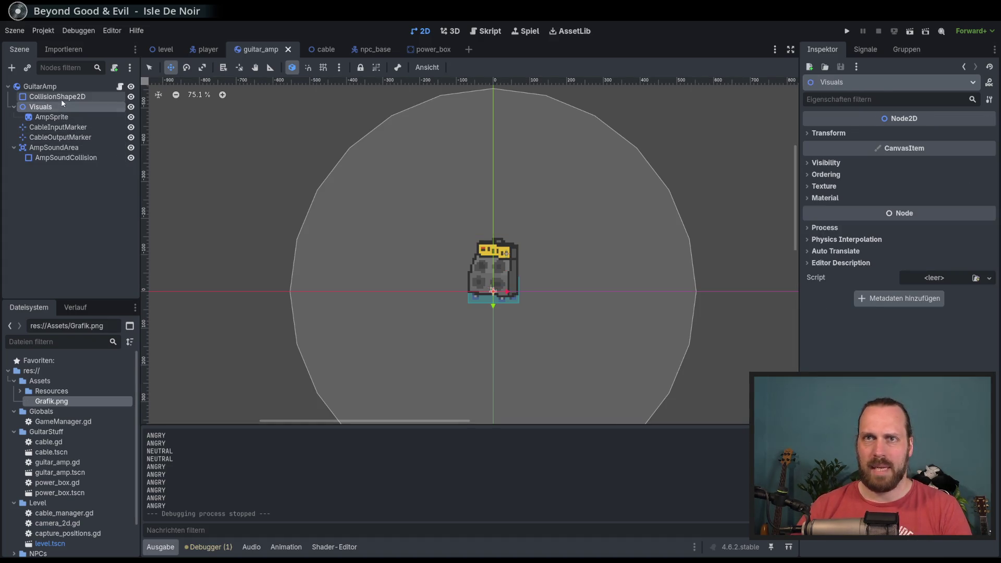
left_click(64, 158)
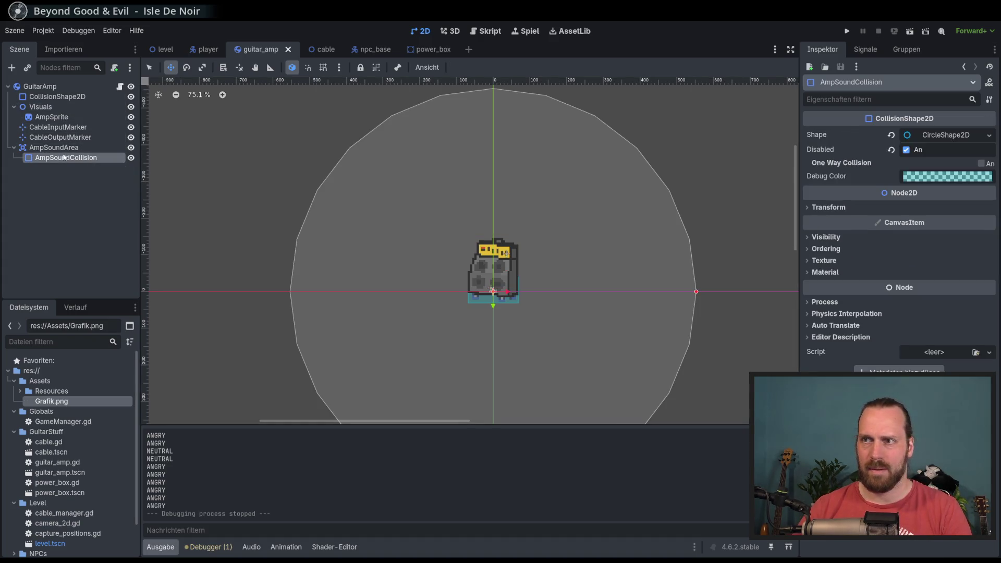
Step through the amp's collision nodes and select the AmpSoundArea node.
left_click(74, 97)
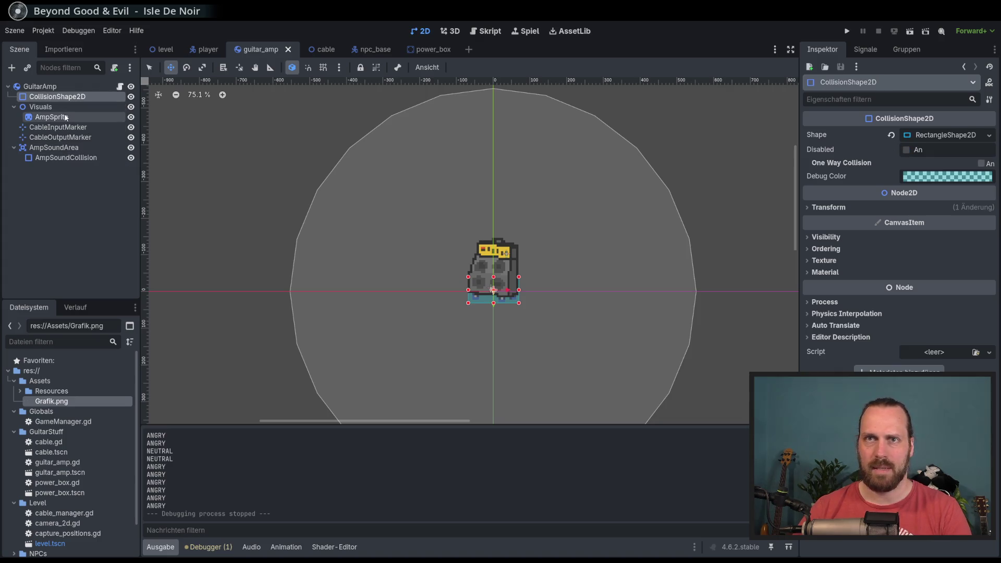
left_click(64, 118)
left_click(57, 127)
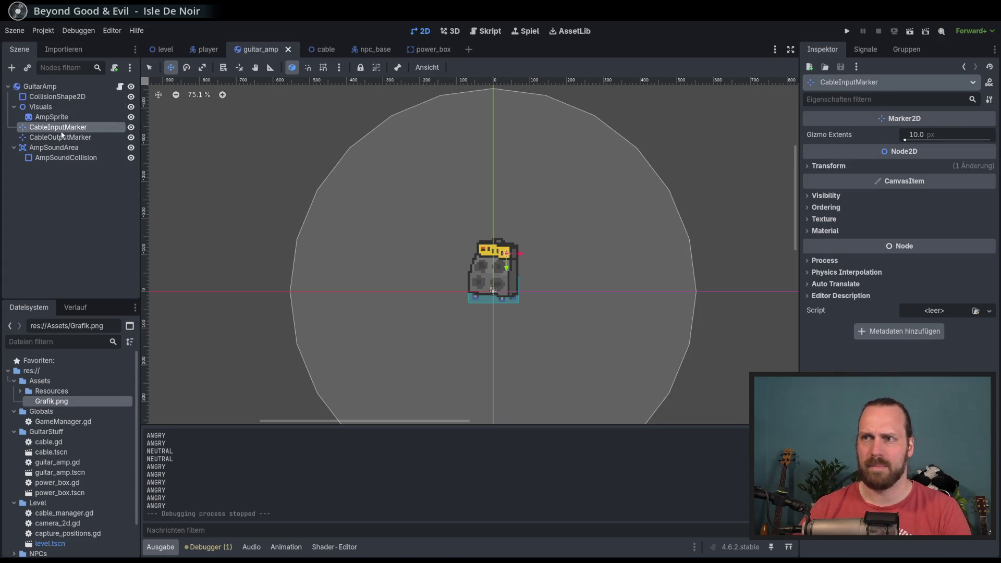
left_click(57, 148)
left_click(56, 108)
left_click(54, 97)
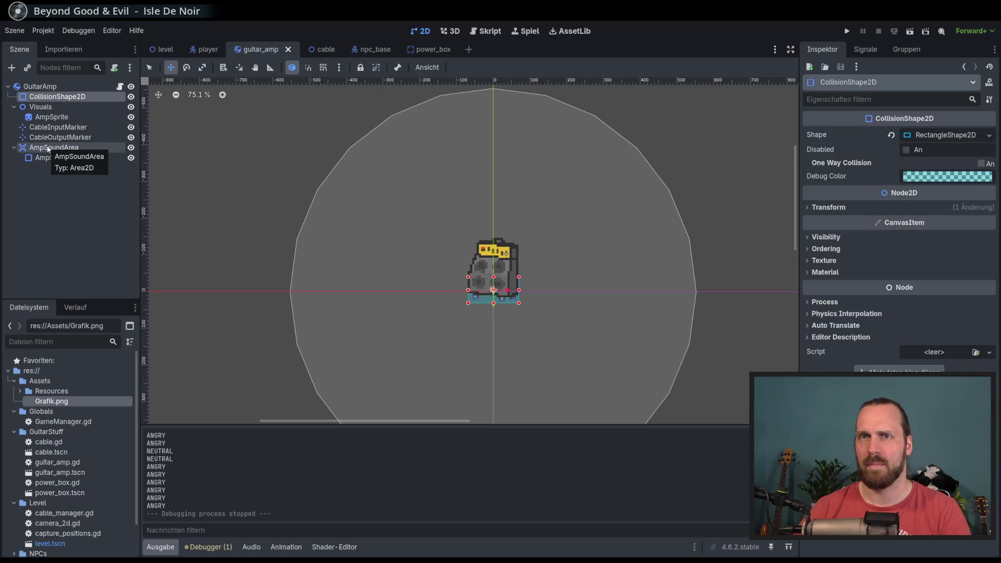
left_click(48, 148)
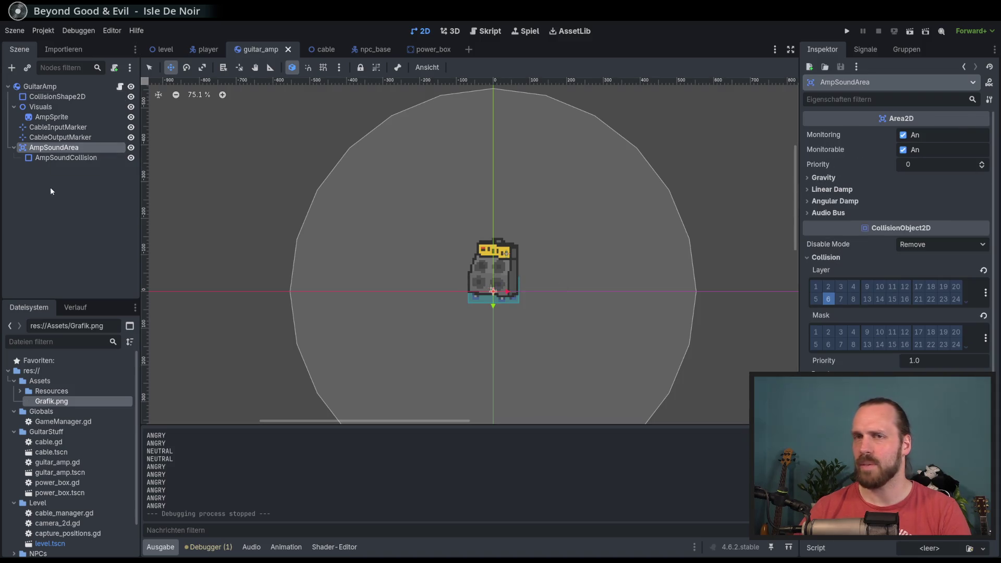
Raise the AmpSoundCollision CircleShape2D radius from 553.02 to 650 px.
left_click(948, 135)
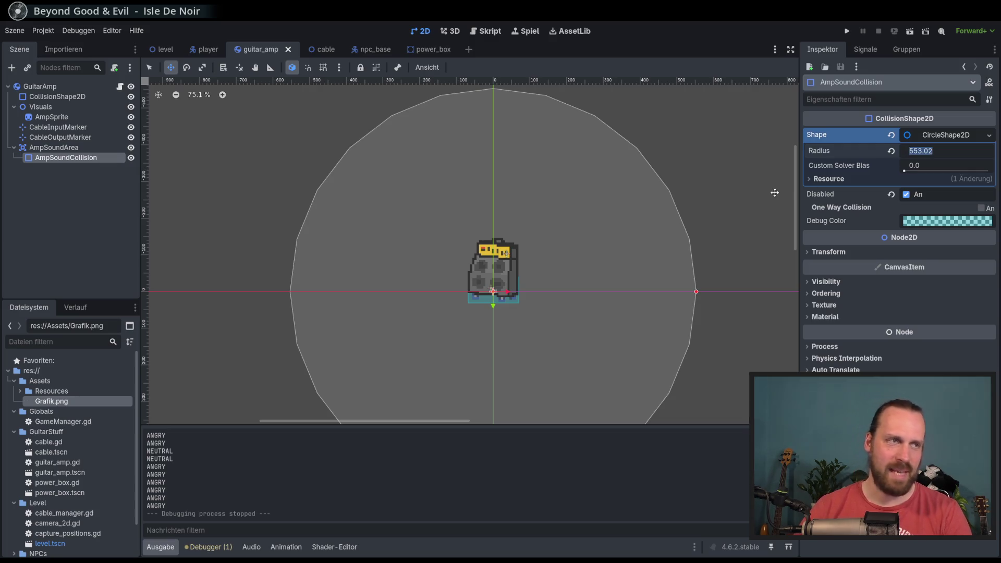
type("0")
key("Return")
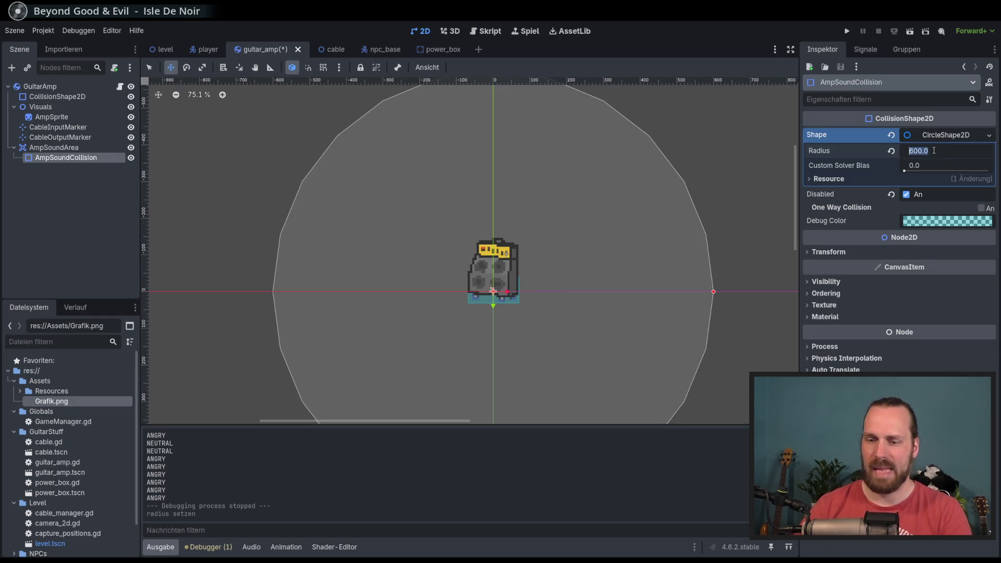
type("650")
key("Return")
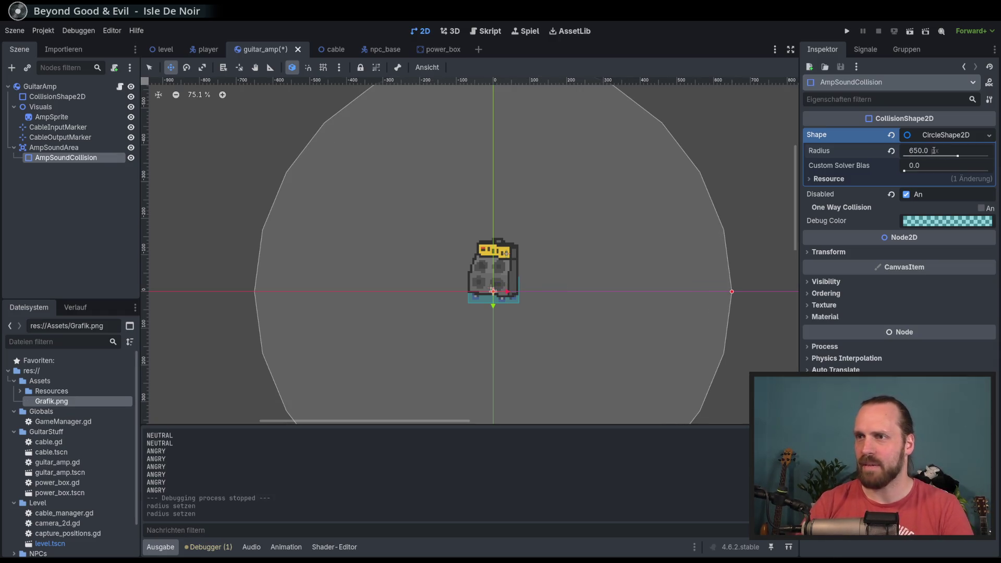
Save the guitar_amp scene and launch the game.
key("ctrl+s")
scroll(574, 232, "down", 2)
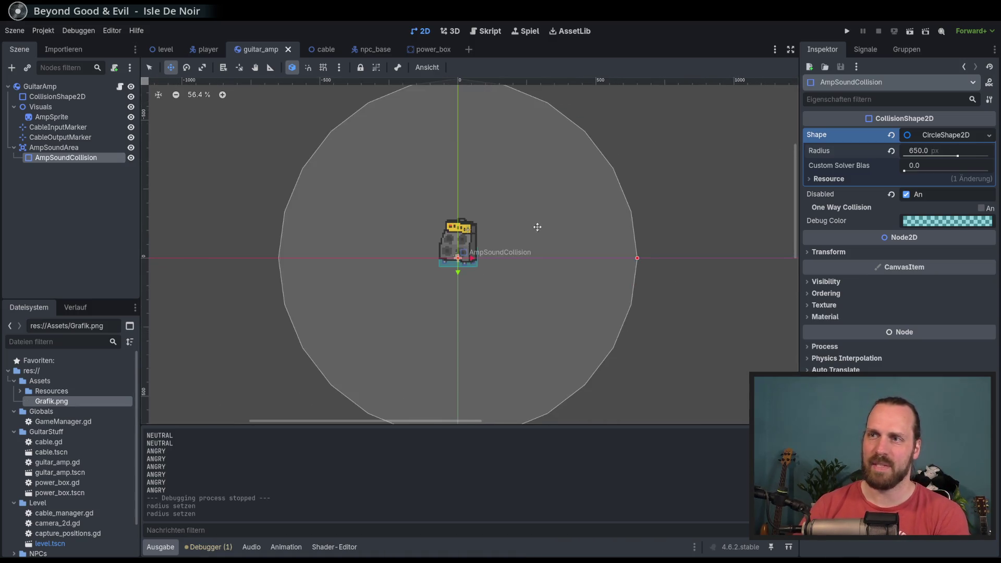
key("F5")
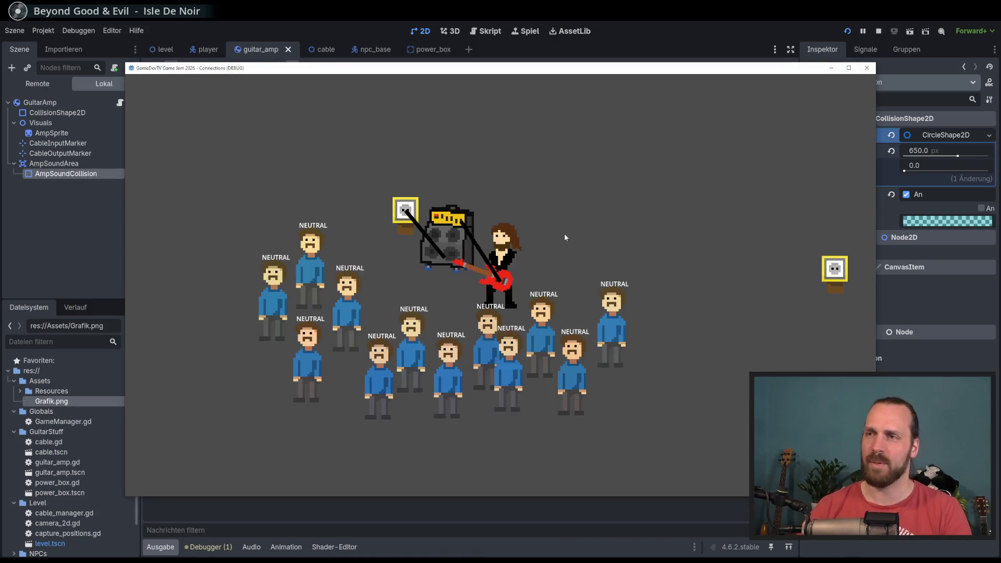
Start playing guitar, carry the amp to the power box and trail its cable left.
key("space")
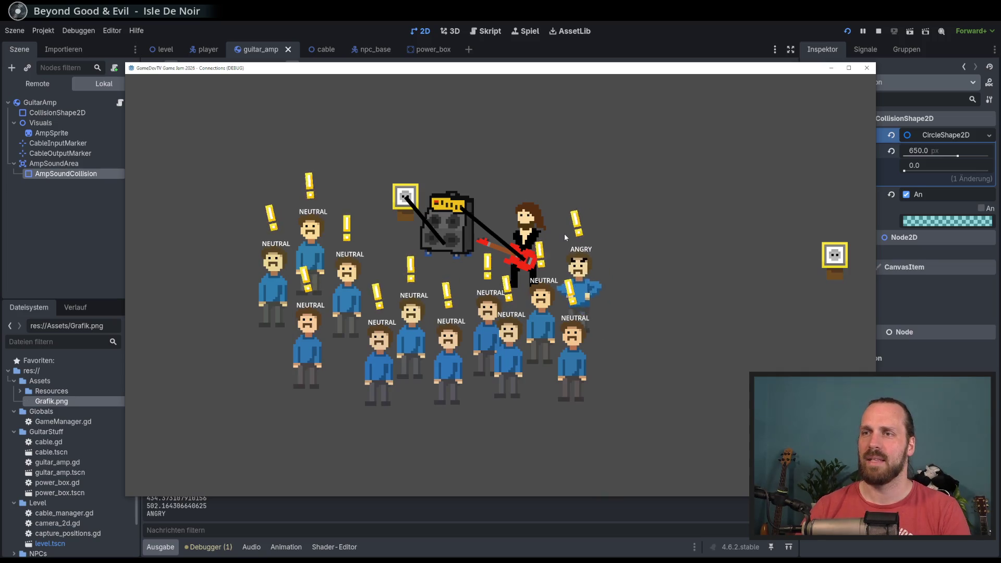
key("a")
key("w")
key("d")
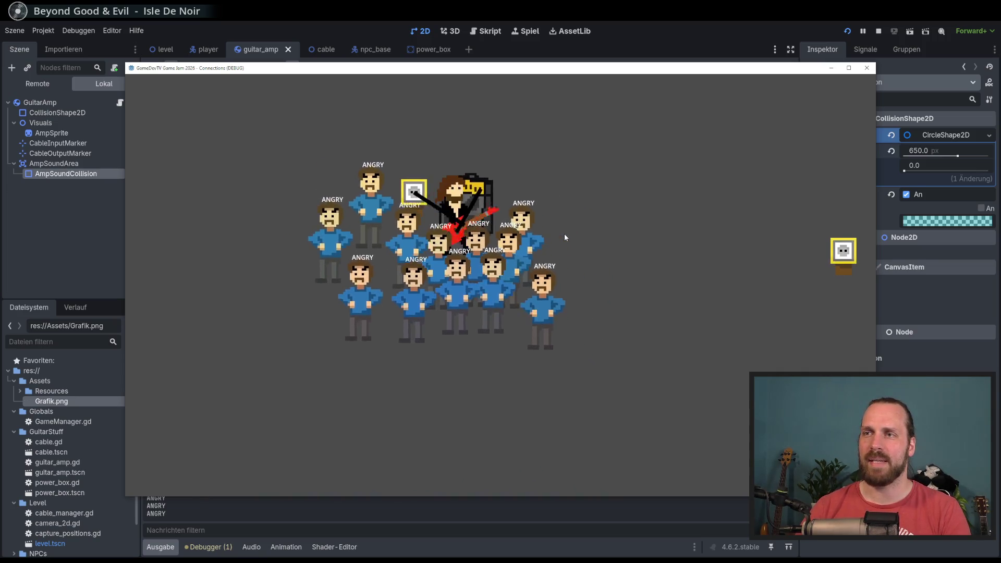
key("d")
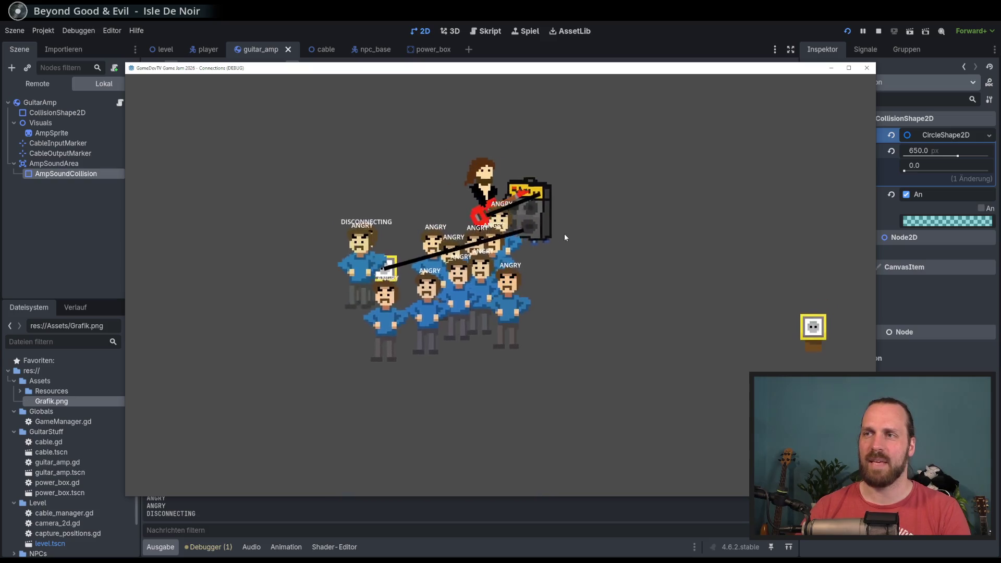
key("s")
key("d")
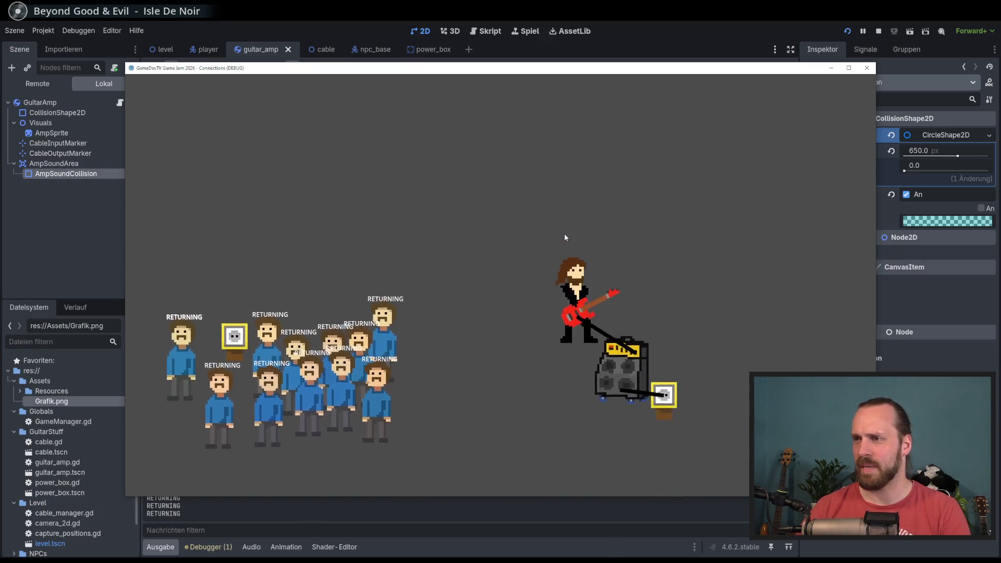
key("a")
key("s")
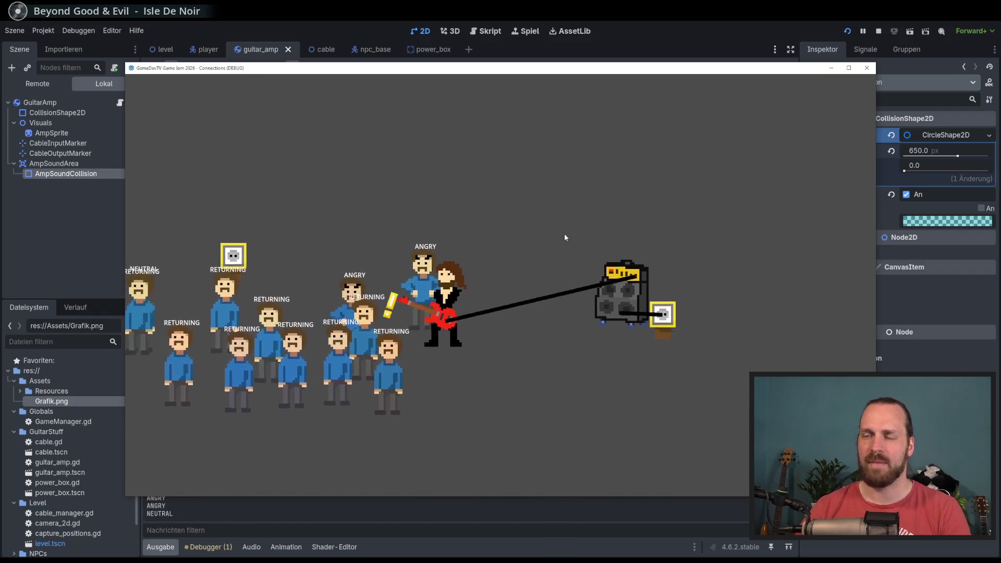
Circle the guitarist around the amp, pick it back up and carry it to another power box.
key("d")
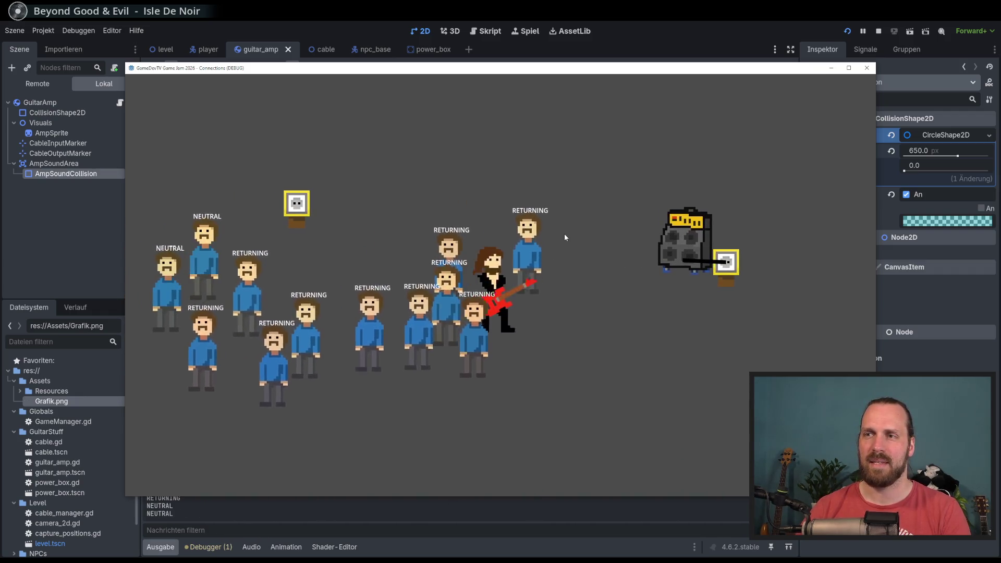
key("w")
key("a")
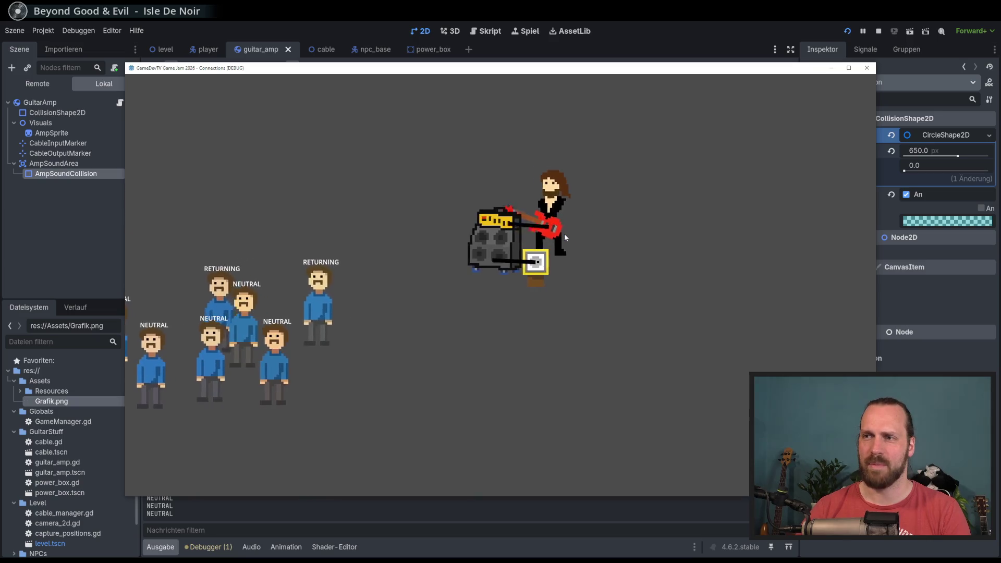
key("d")
key("s")
key("a")
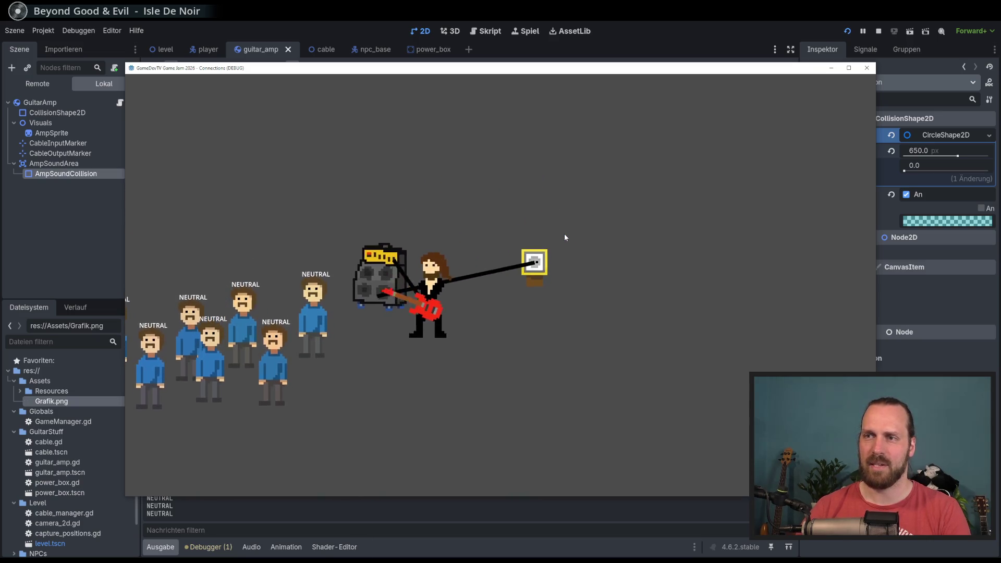
key("w")
key("a")
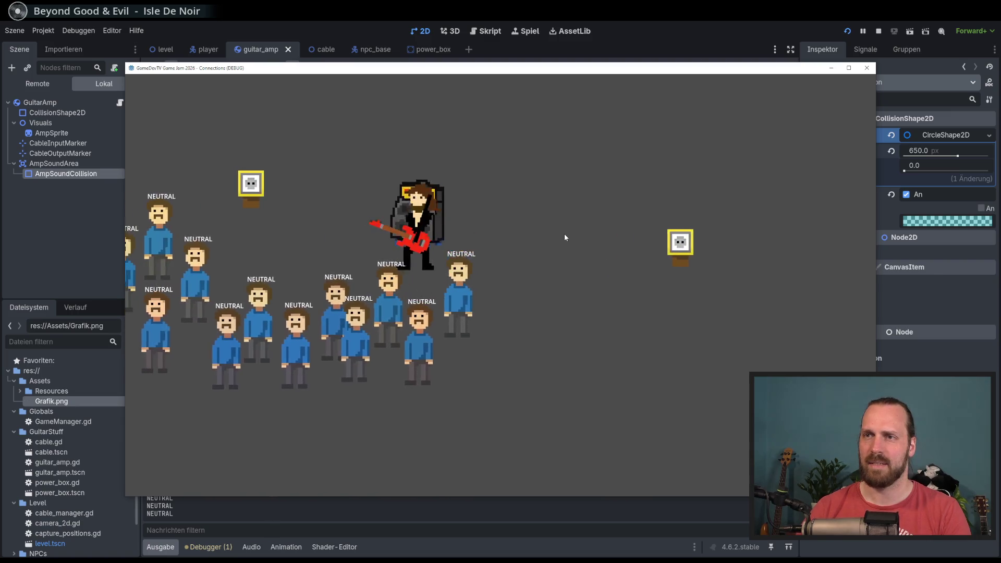
key("a")
key("w")
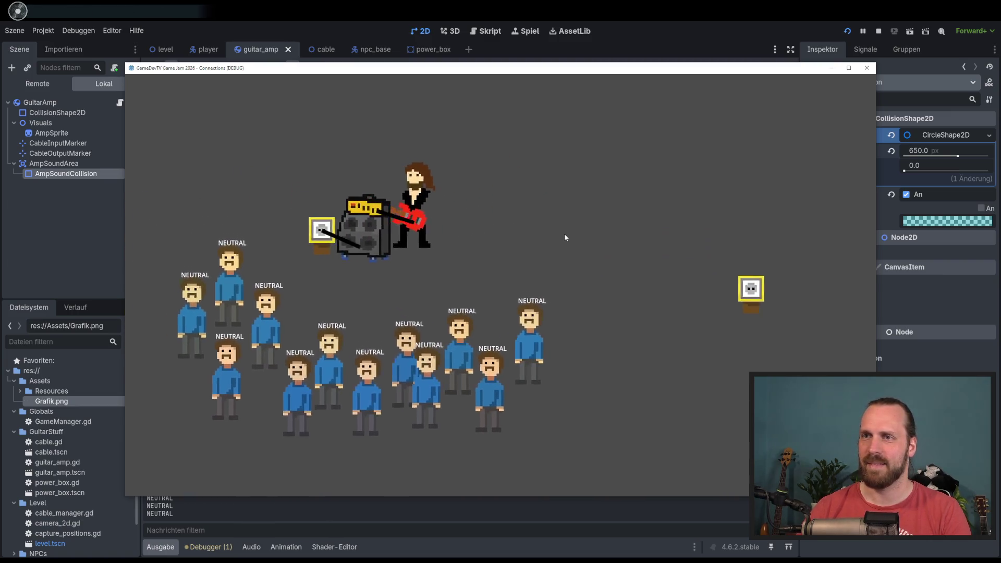
Plug the amp in, then roam near the NPC crowd until they disconnect the cable.
key("e")
key("d")
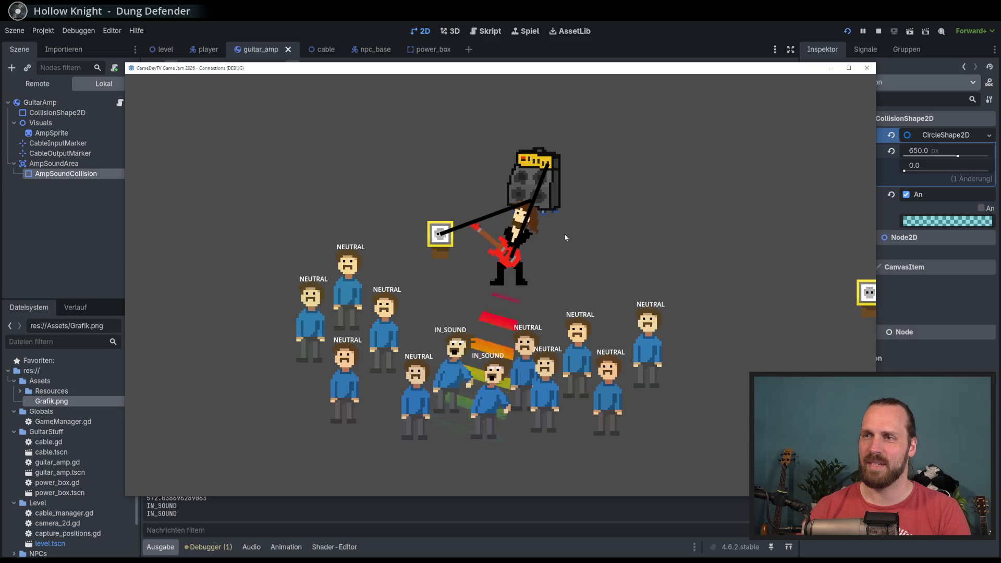
key("d")
key("w")
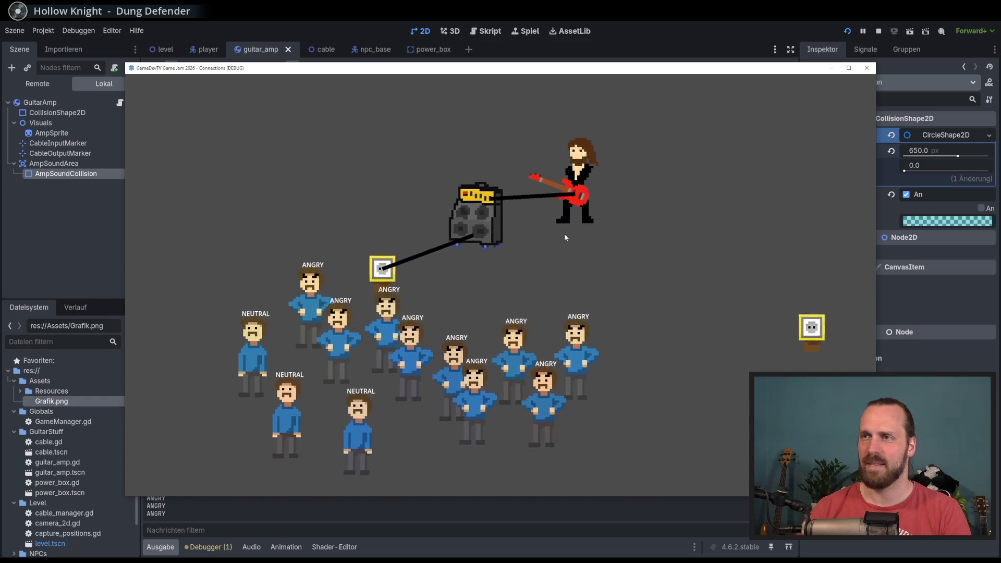
key("a")
key("s")
key("d")
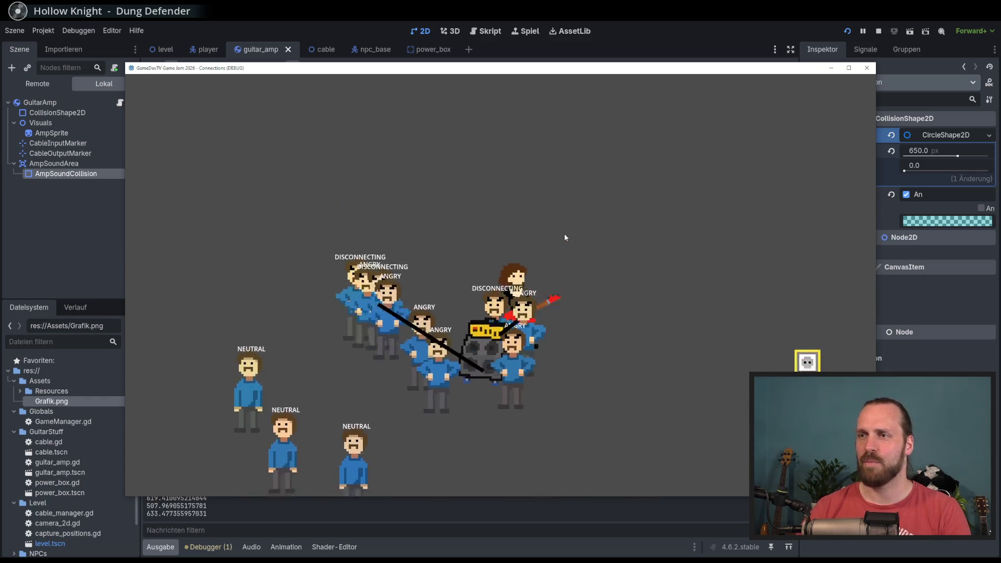
key("w")
key("a")
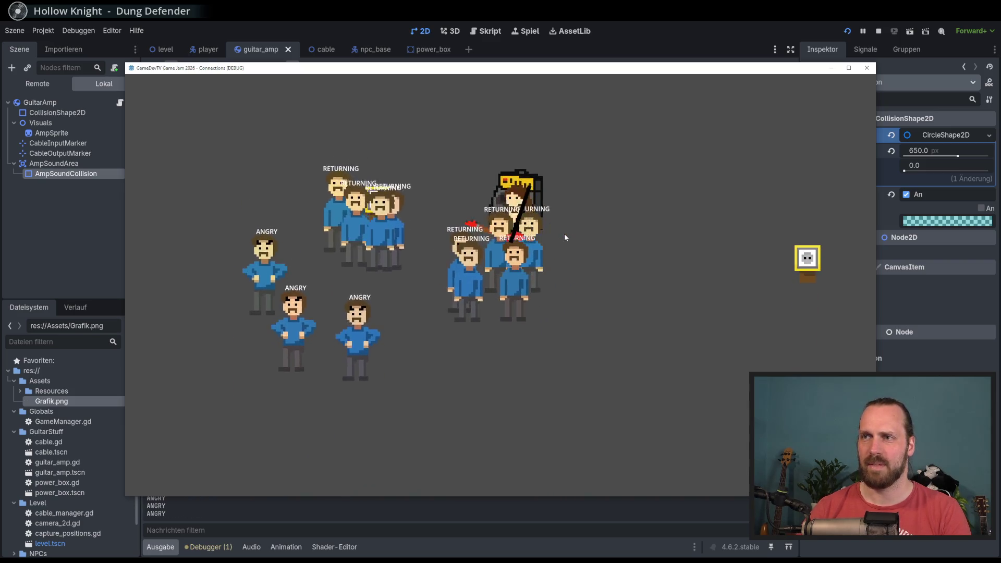
key("d")
key("w")
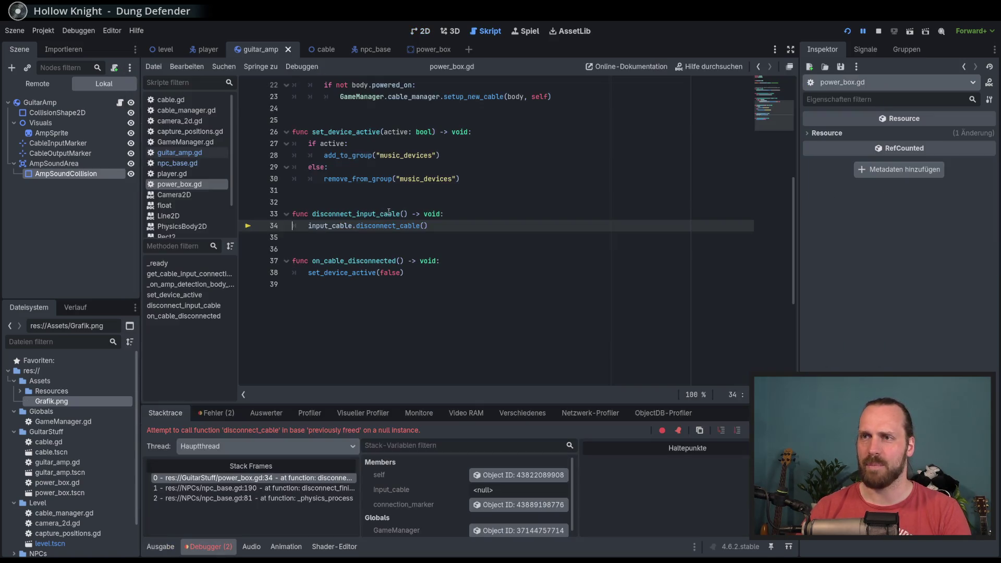
Stop the crashed session, review power_box.gd's cable-disconnect code, then switch to npc_base.gd.
key("Down")
key("Down")
key("Down")
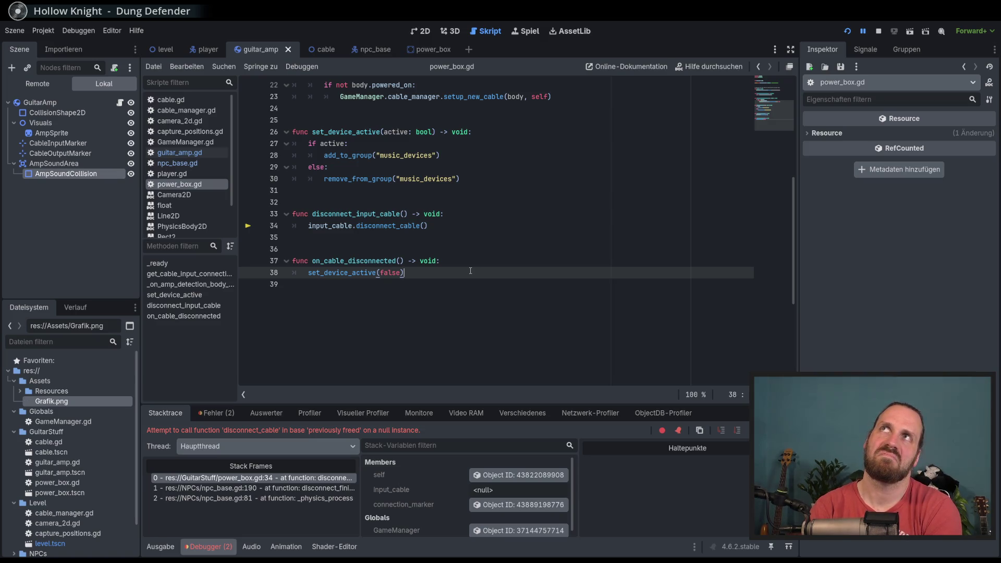
key("F8")
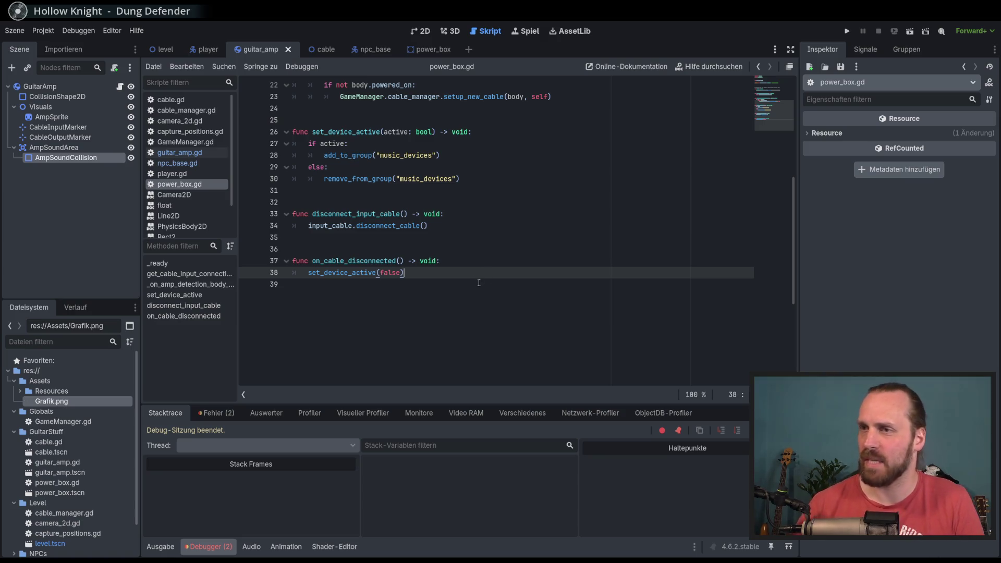
key("Up")
scroll(471, 283, "up", 4)
left_click(490, 320)
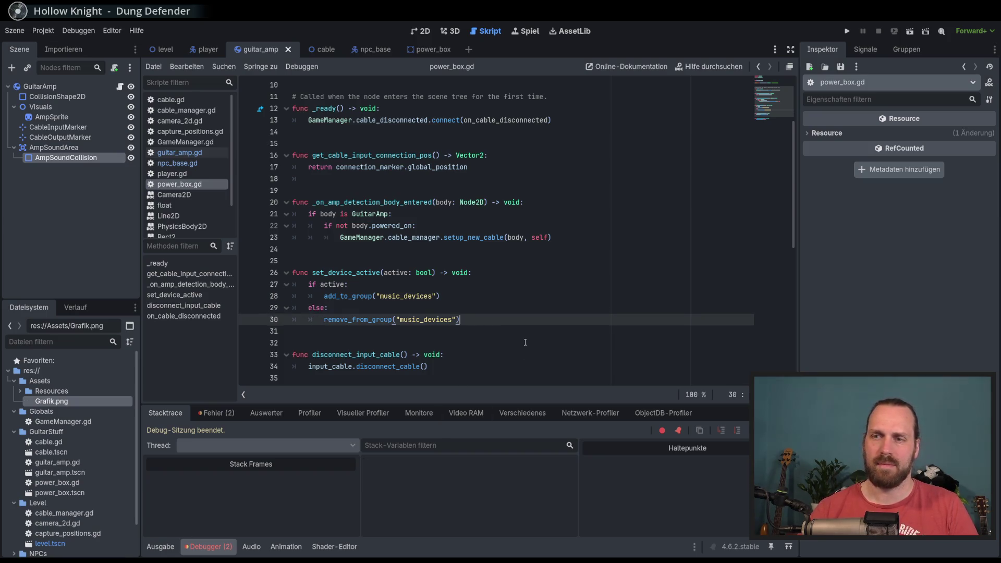
scroll(535, 321, "down", 6)
scroll(504, 304, "up", 9)
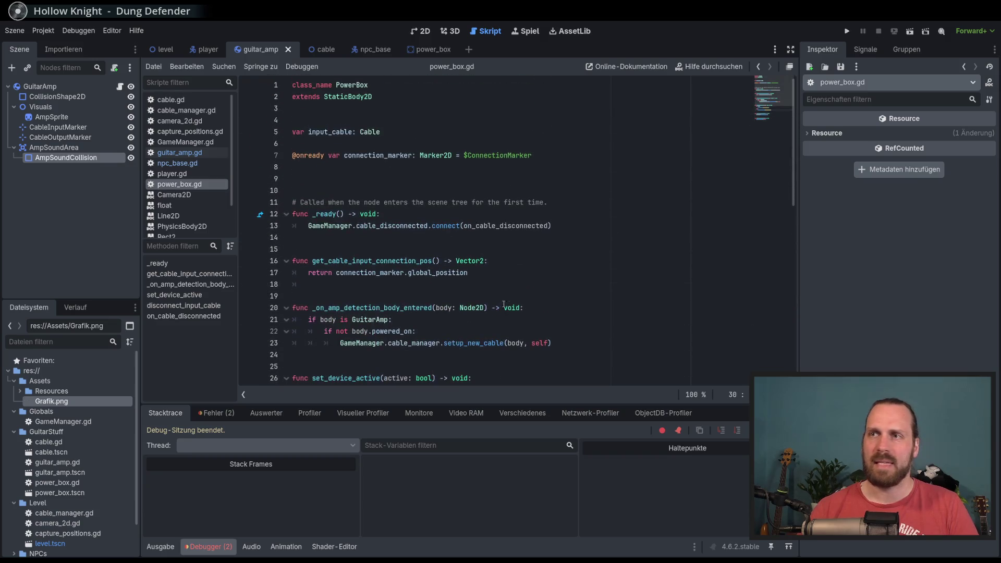
left_click(177, 163)
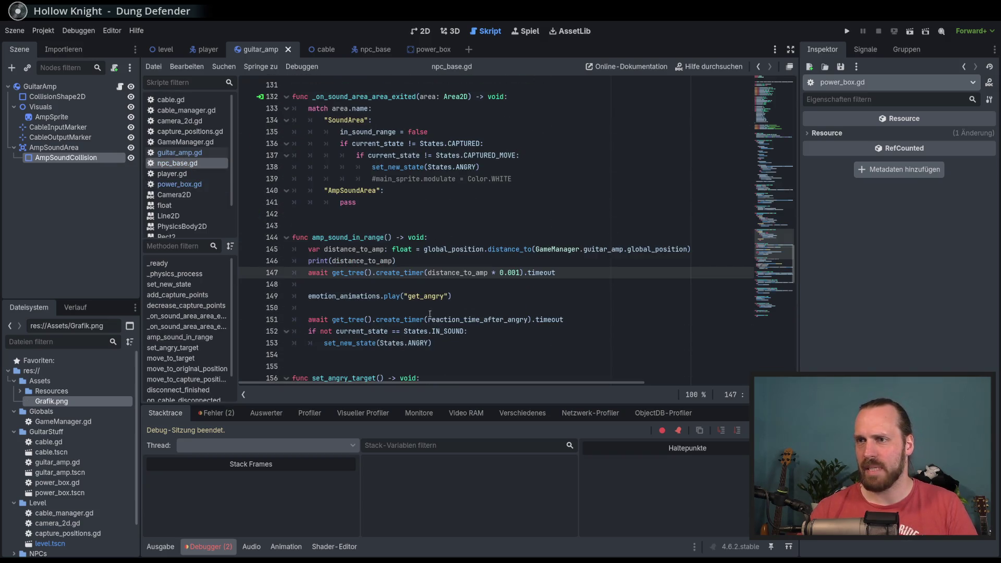
left_click(490, 360)
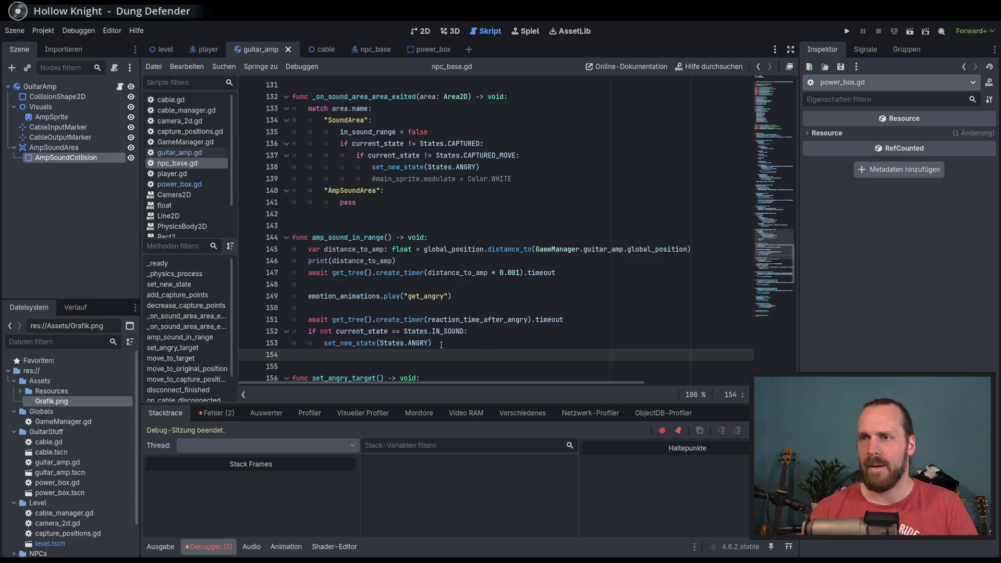
double_click(402, 345)
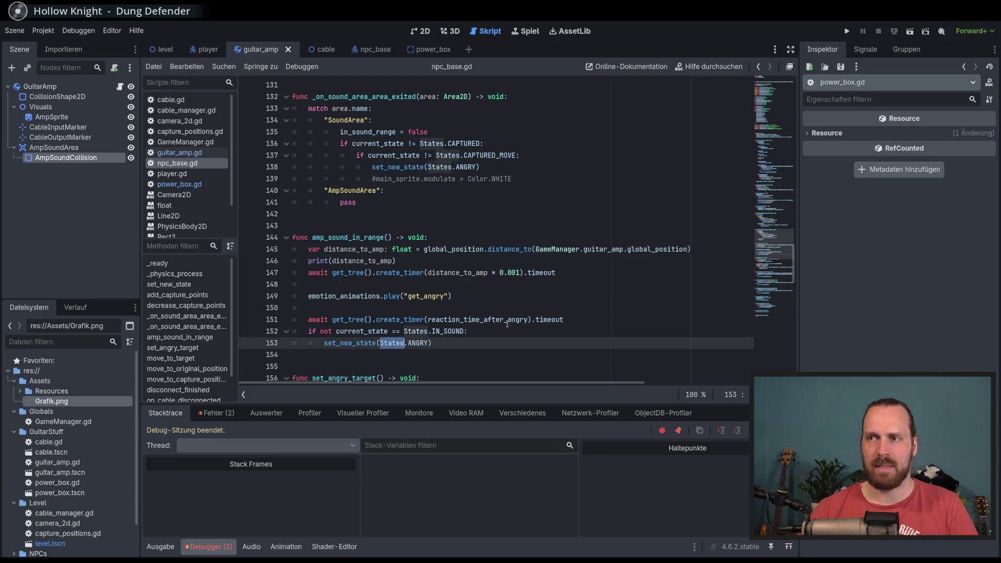
double_click(544, 320)
left_click(442, 343)
double_click(442, 343)
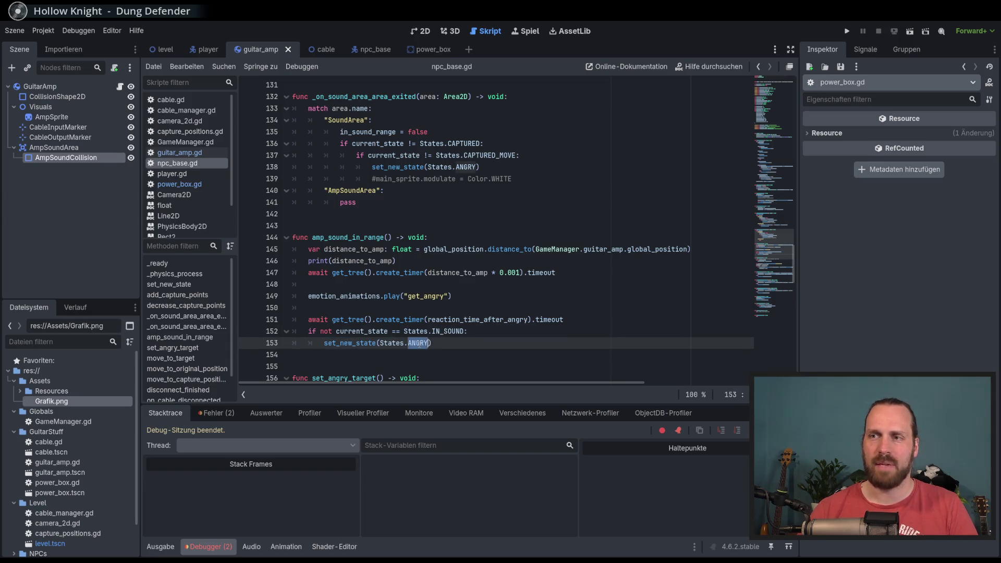
left_click(480, 338)
scroll(536, 317, "down", 2)
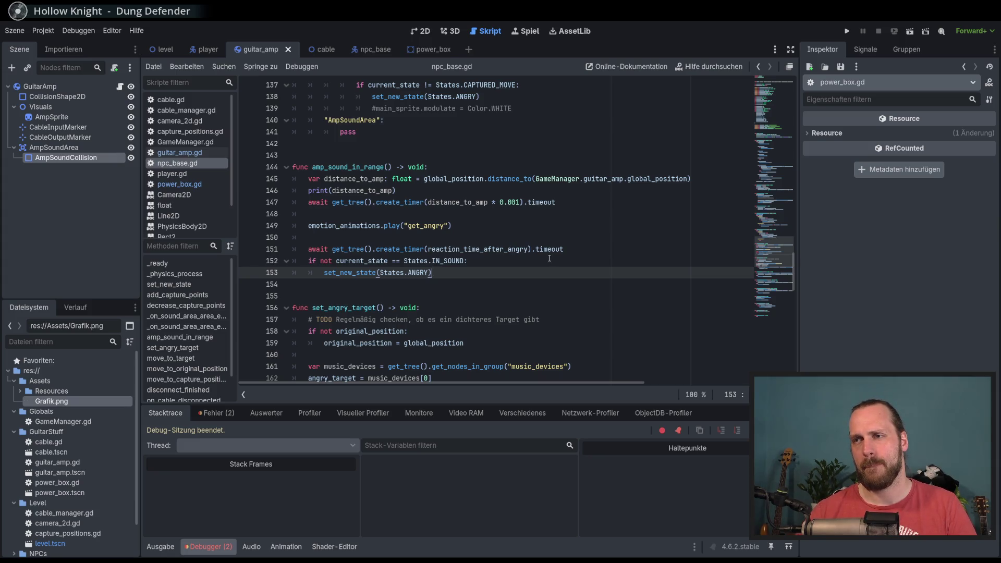
scroll(550, 258, "down", 4)
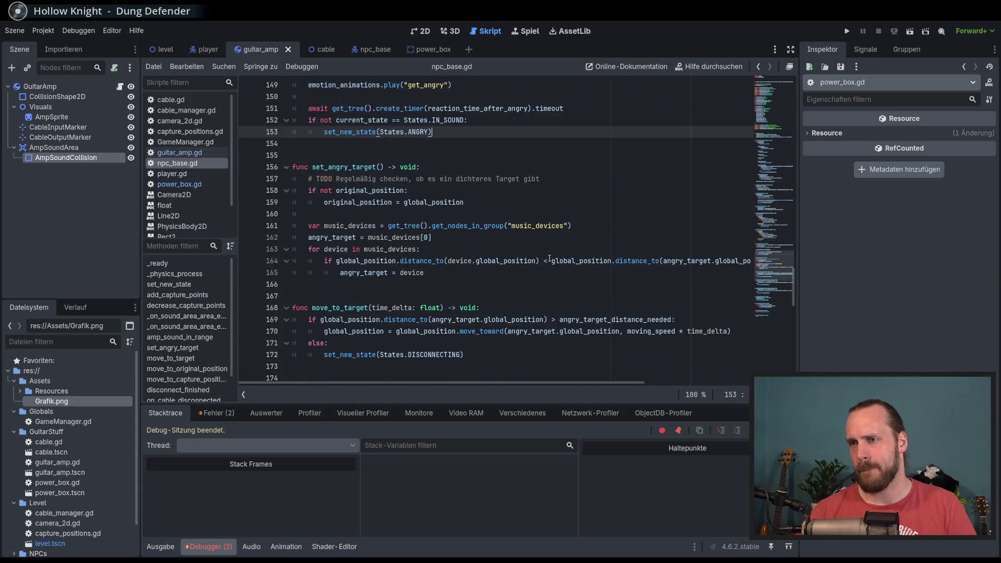
scroll(499, 321, "down", 8)
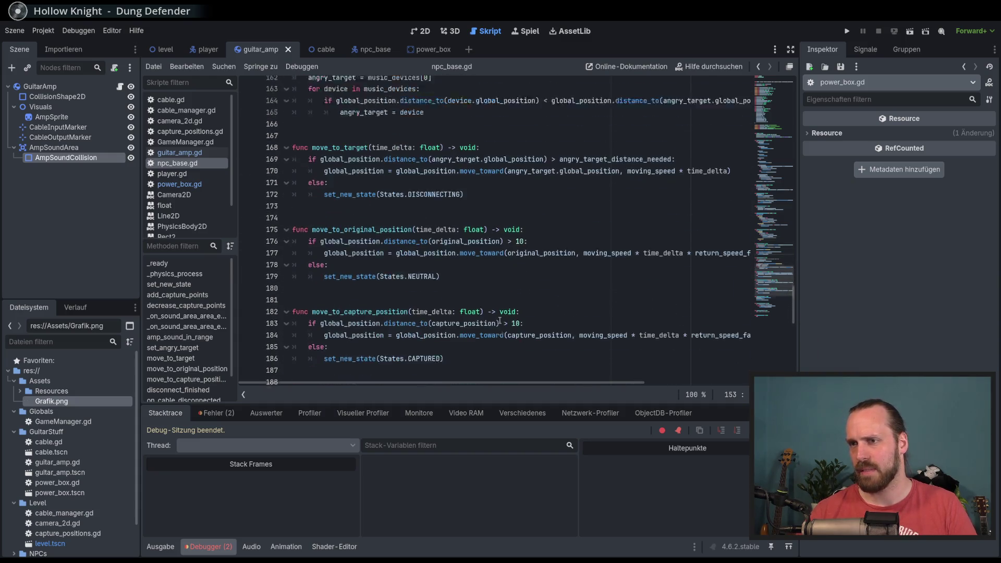
scroll(500, 320, "down", 1)
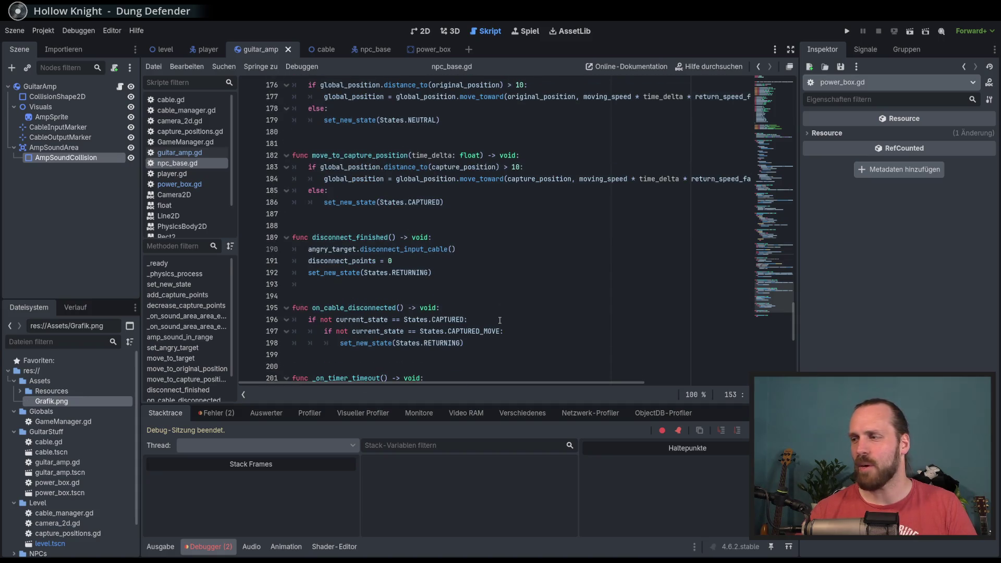
scroll(500, 320, "down", 2)
scroll(499, 320, "up", 14)
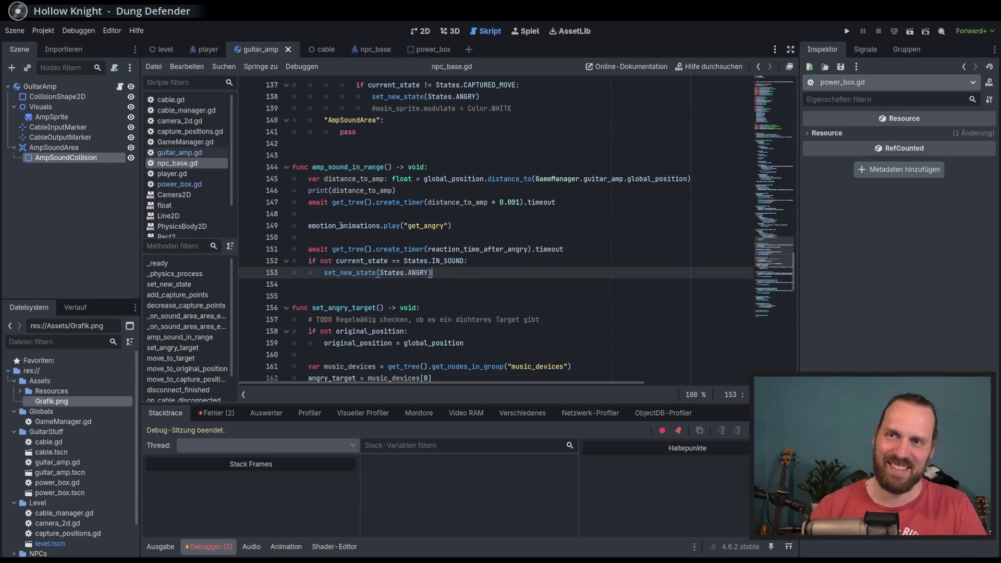
mouse_move(329, 216)
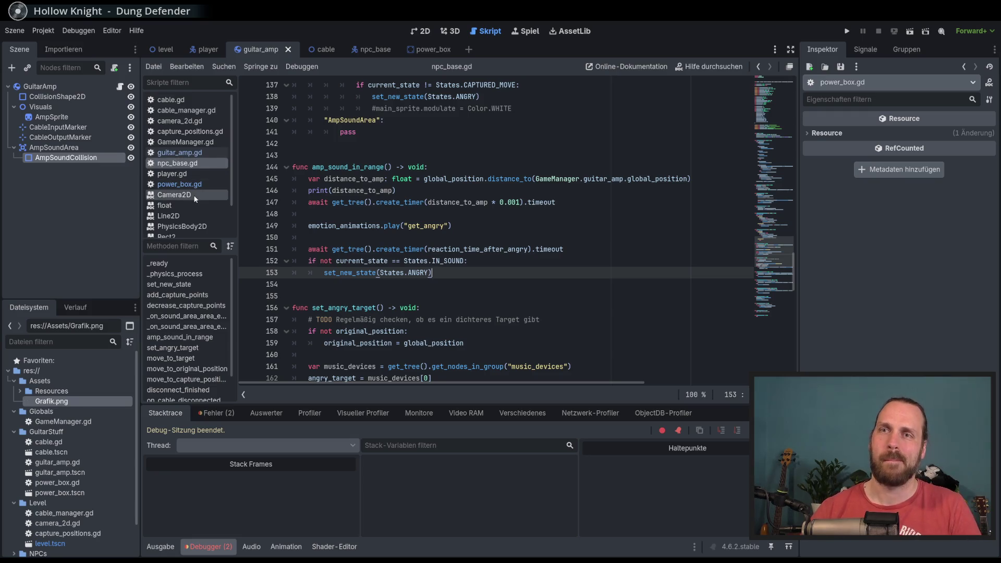
left_click(173, 174)
Scroll through player.gd and highlight every call to toggle_sound_beam.
scroll(662, 284, "up", 5)
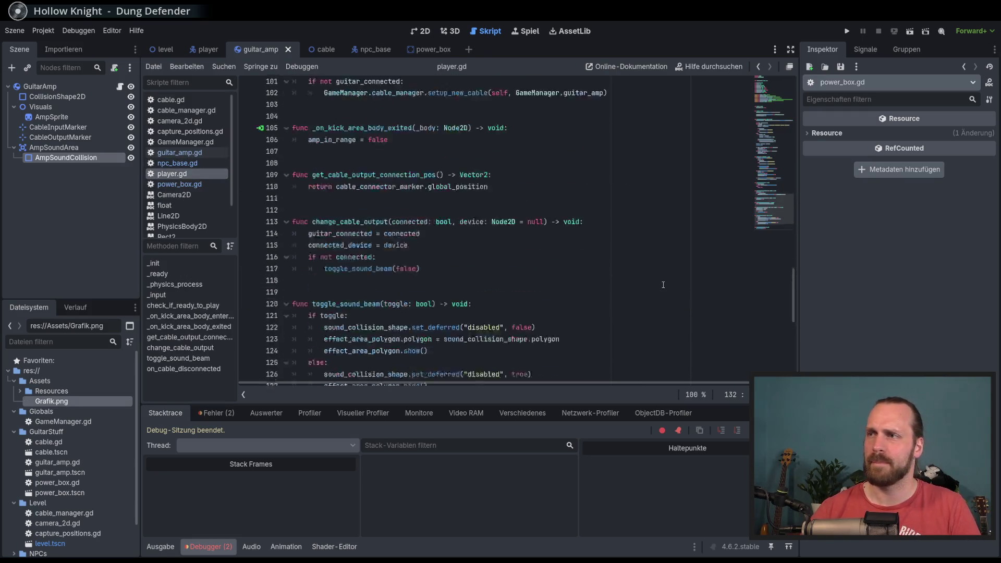
mouse_move(775, 205)
left_mouse_down()
mouse_move(767, 228)
mouse_move(774, 133)
mouse_move(772, 183)
left_mouse_up()
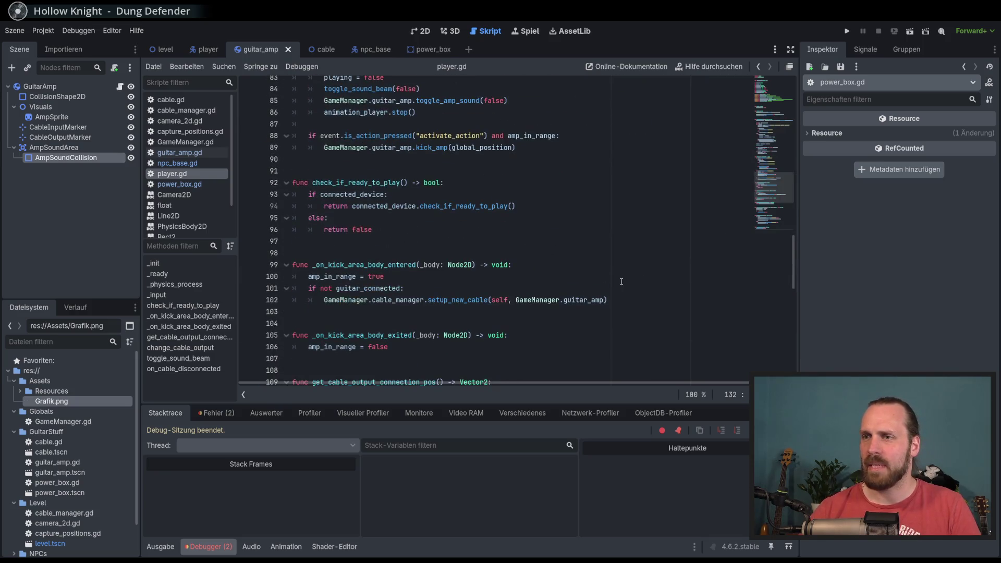
scroll(621, 281, "down", 10)
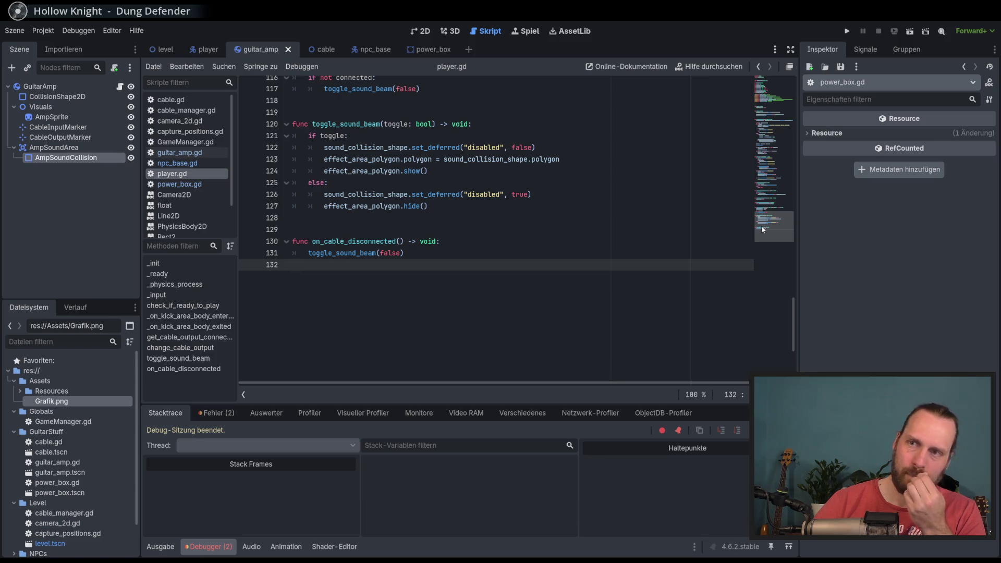
double_click(342, 253)
scroll(427, 289, "up", 3)
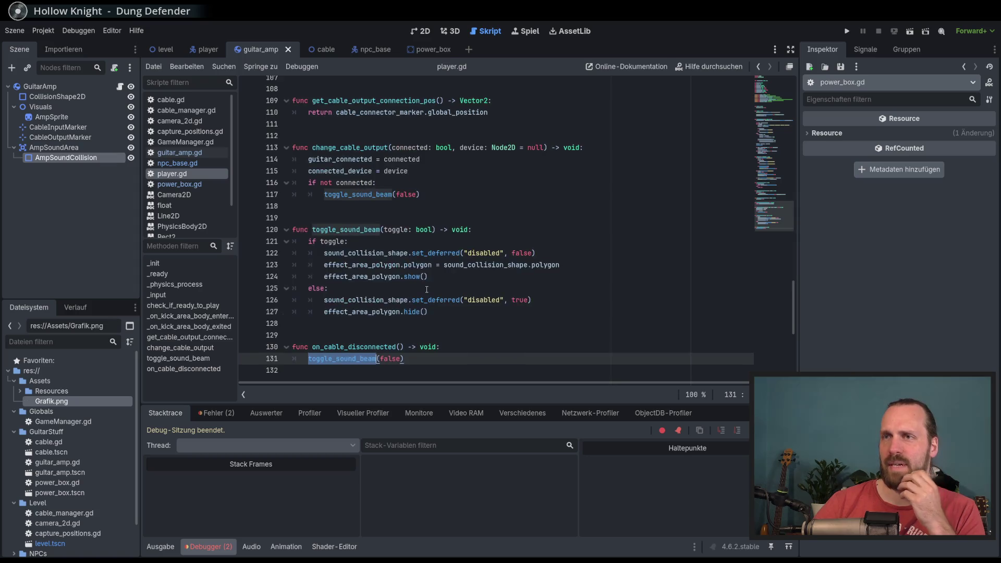
scroll(427, 289, "up", 2)
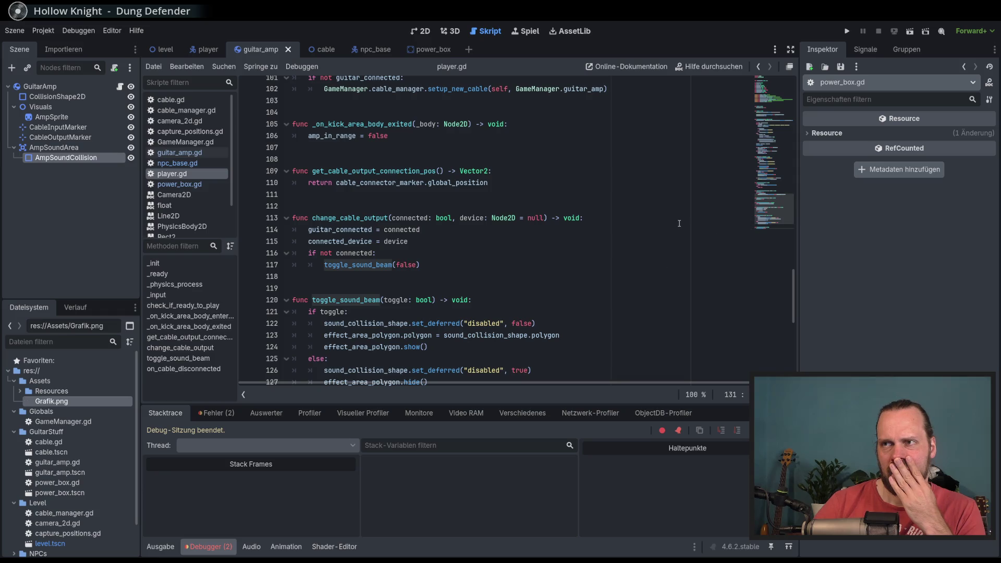
scroll(773, 192, "up", 4)
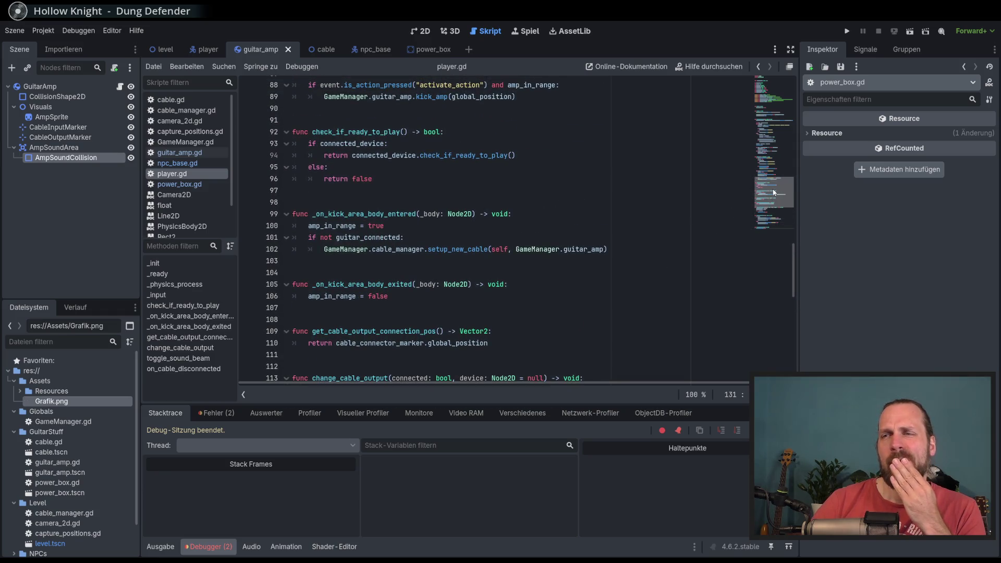
mouse_move(773, 192)
left_mouse_down()
mouse_move(772, 202)
mouse_move(765, 175)
mouse_move(759, 200)
left_mouse_up()
scroll(452, 266, "down", 2)
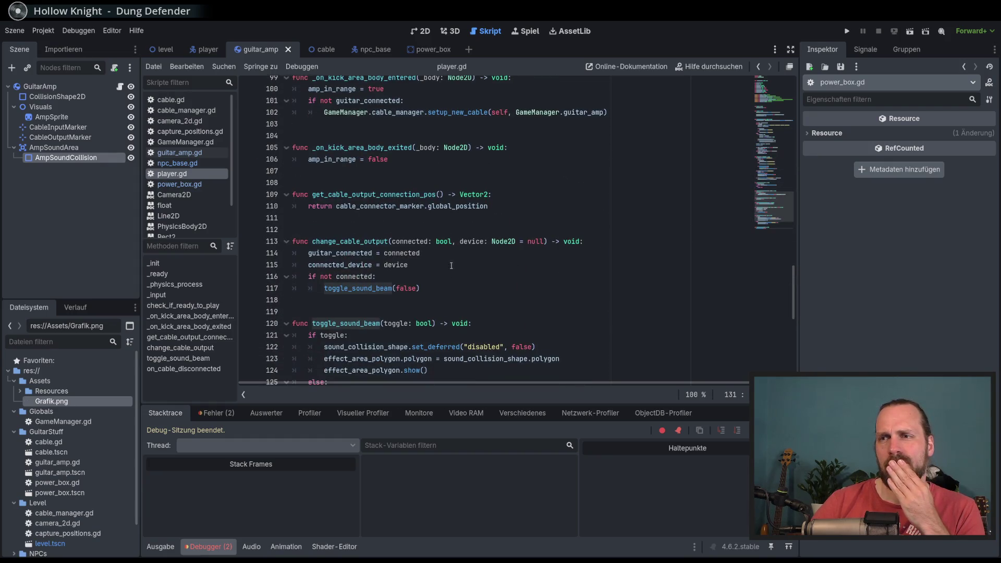
Inspect the toggle_sound_beam call on line 117 and the change_cable_output function.
left_click(349, 274)
key("Down")
key("Down")
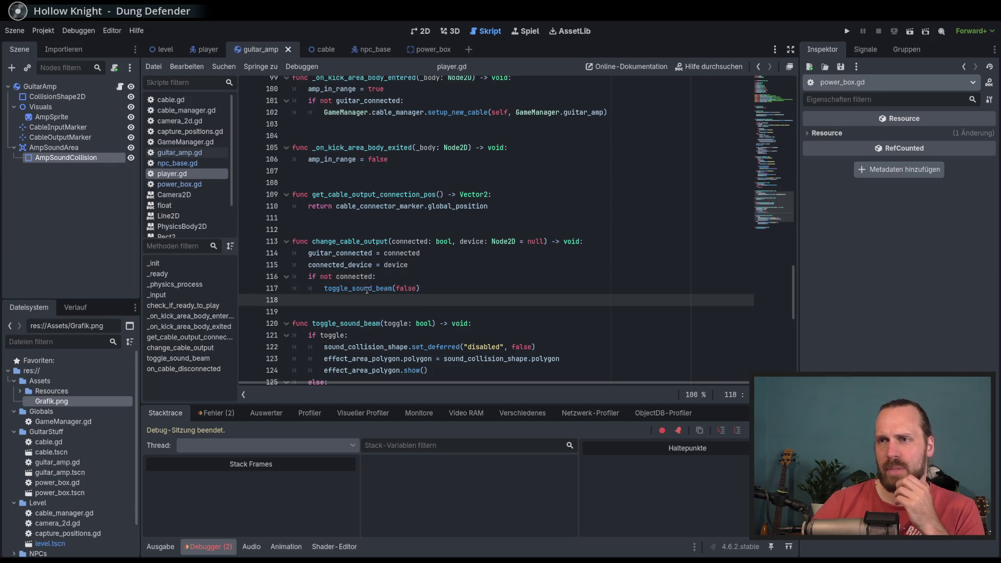
double_click(367, 289)
double_click(358, 241)
double_click(360, 289)
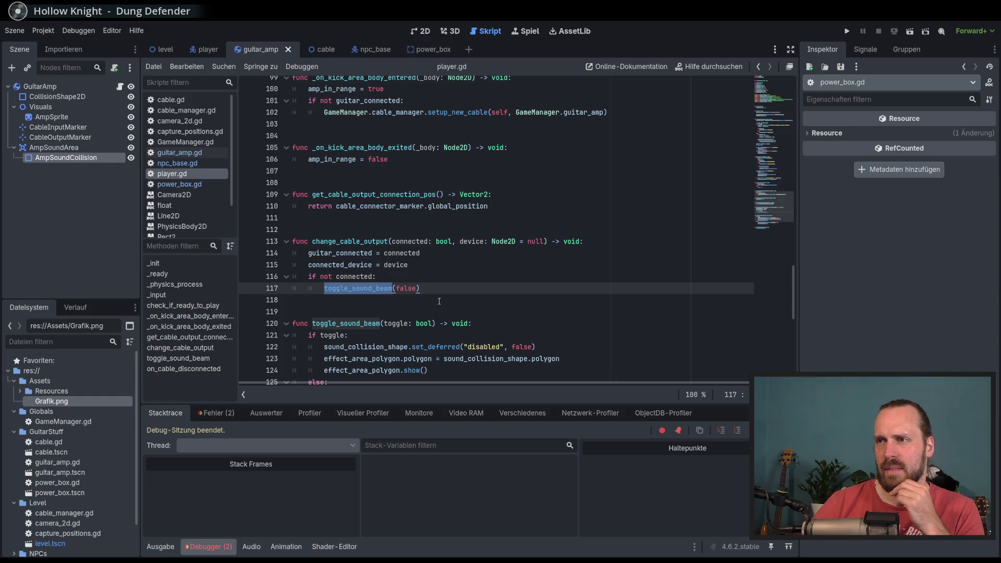
scroll(455, 305, "up", 12)
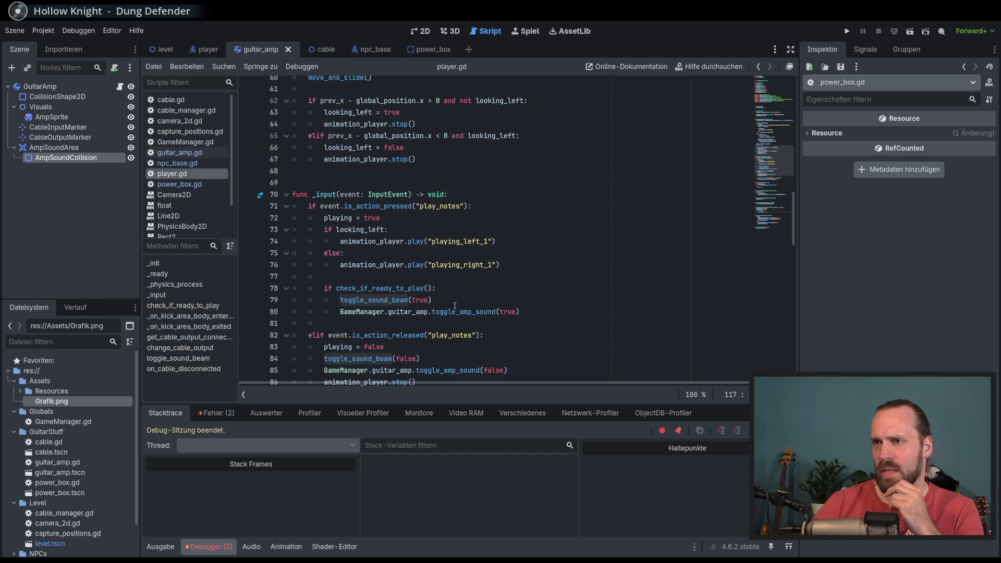
Review the toggle_sound_beam(true) call on line 84 of player.gd.
scroll(455, 306, "down", 2)
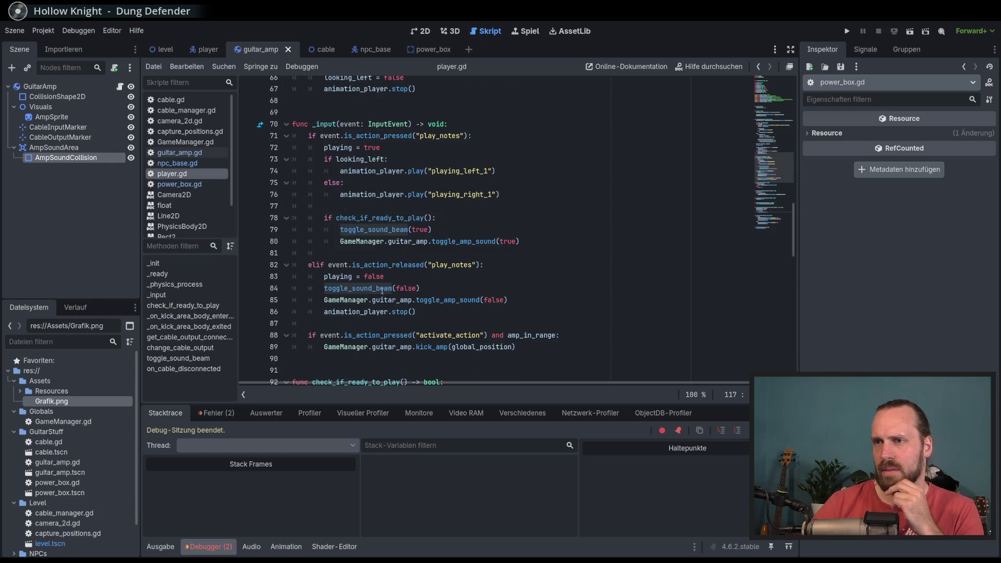
double_click(371, 287)
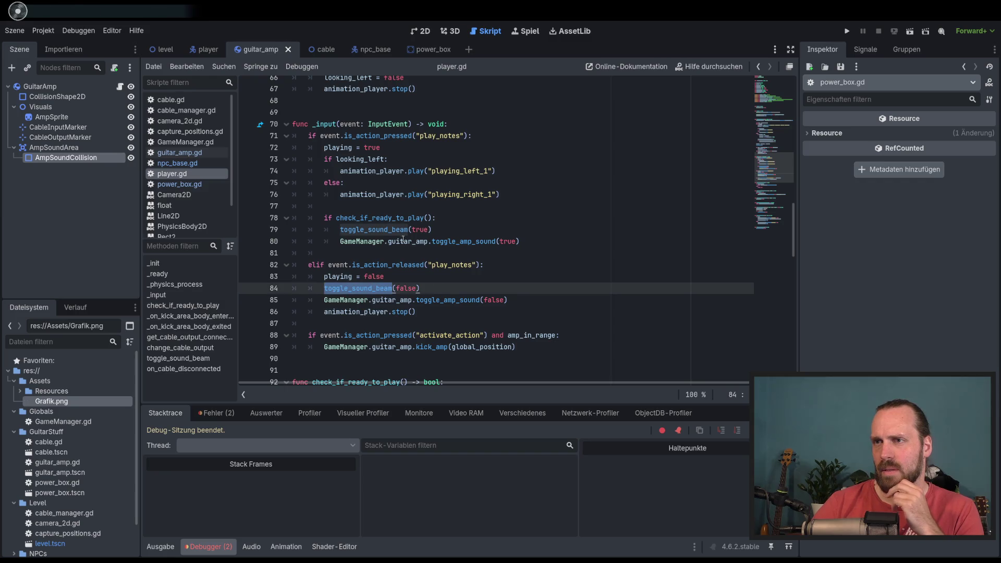
left_click(482, 219)
scroll(490, 233, "up", 3)
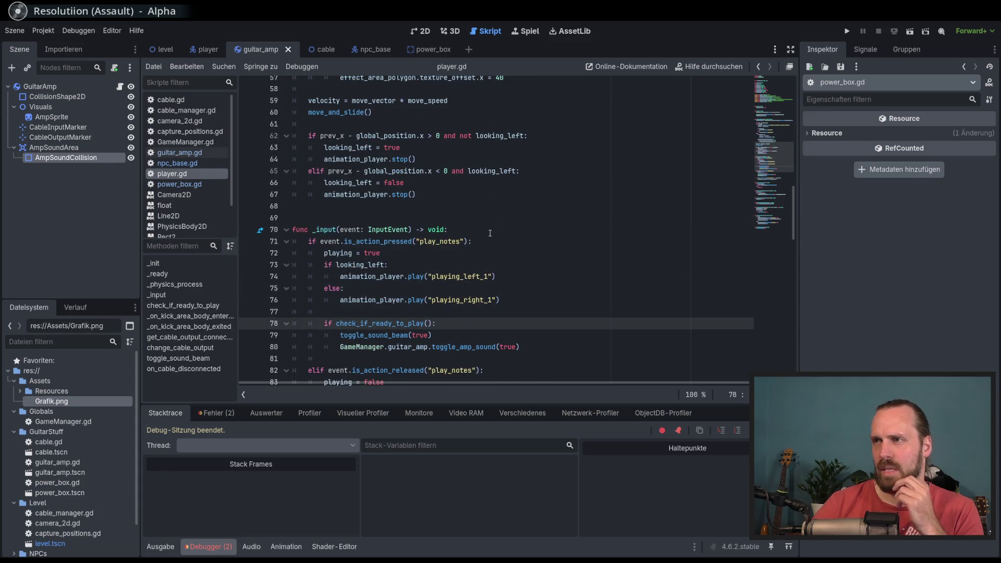
scroll(490, 233, "up", 3)
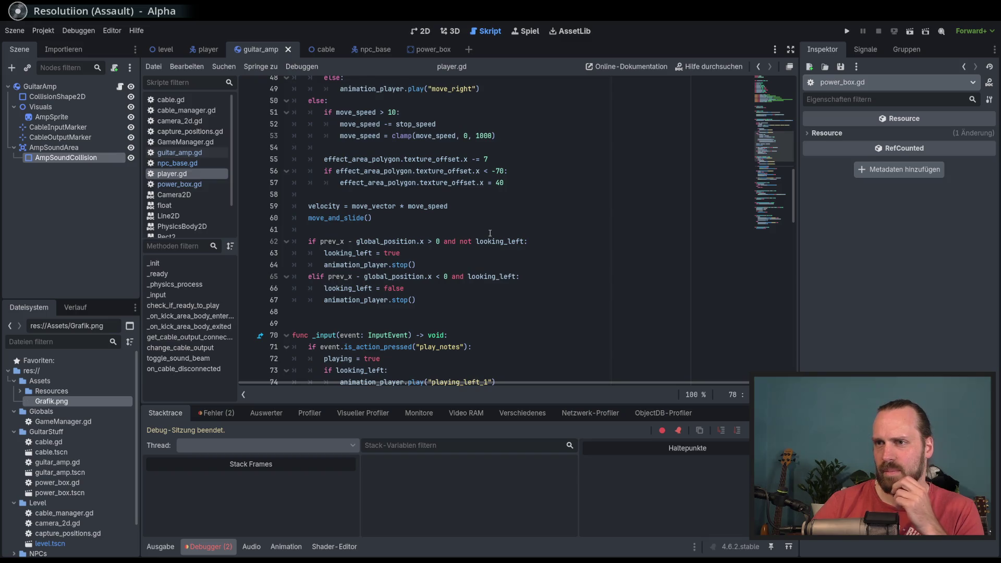
scroll(490, 234, "down", 3)
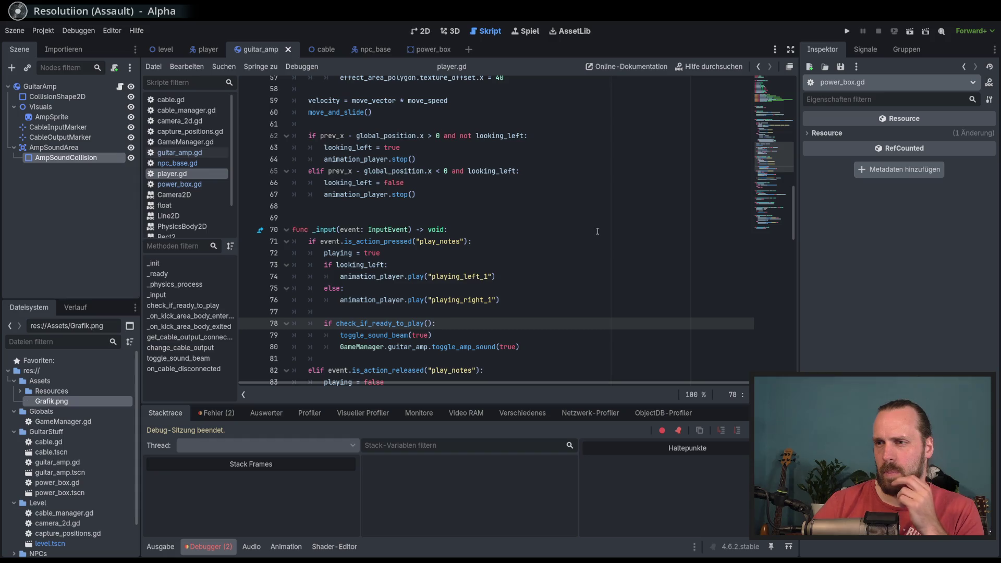
scroll(599, 230, "up", 8)
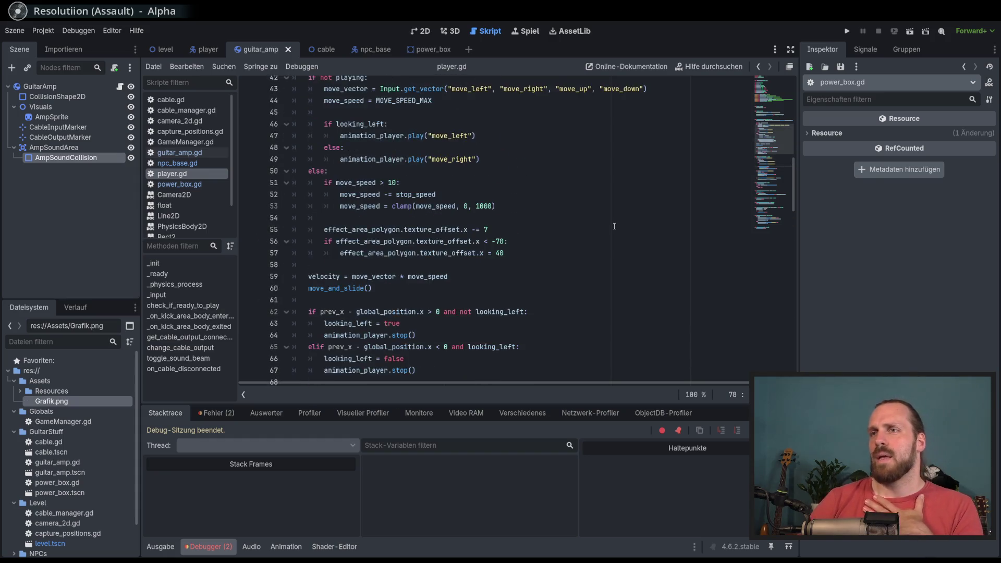
scroll(606, 229, "down", 20)
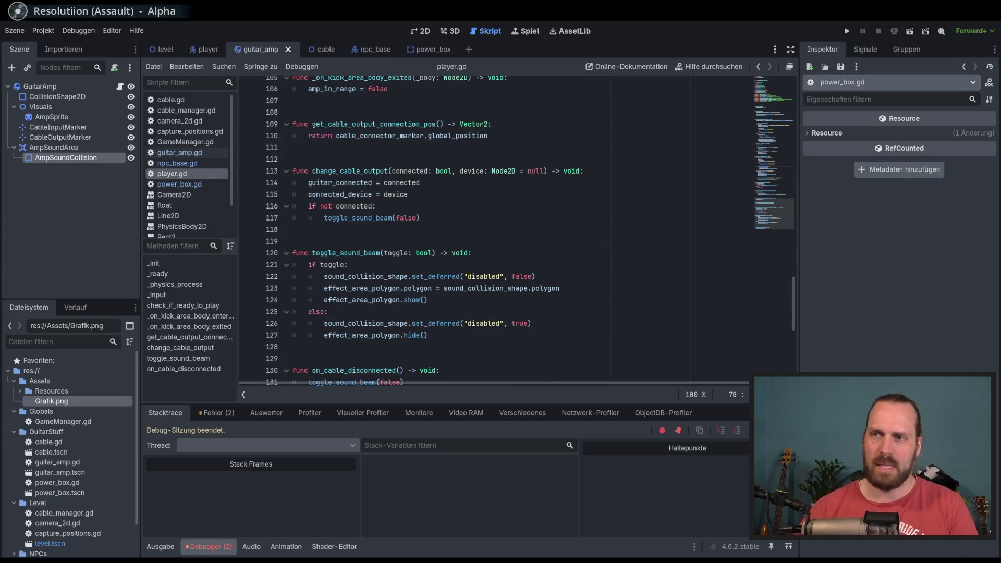
scroll(520, 277, "up", 6)
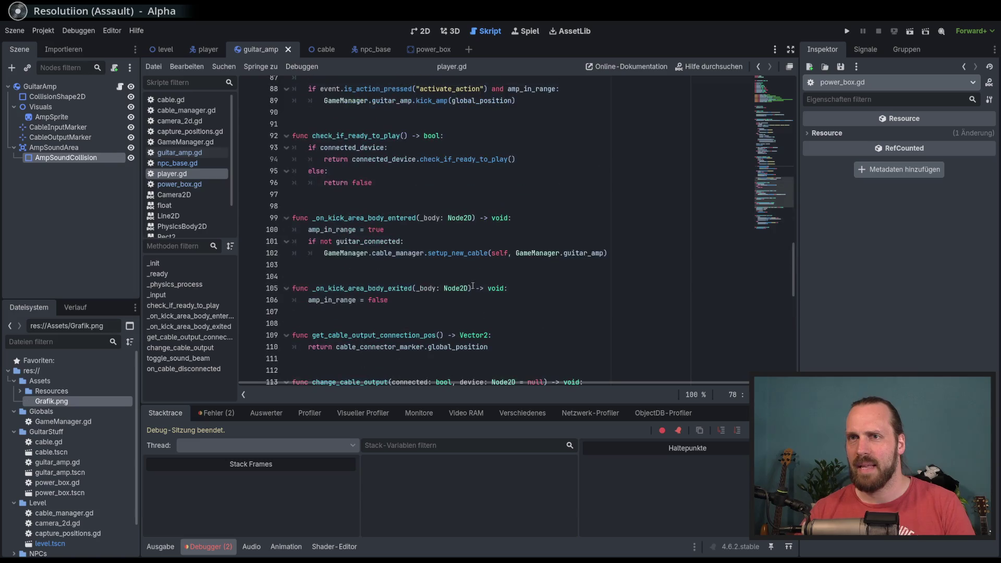
scroll(519, 268, "up", 4)
Inspect the connected-device ready check on line 94 and the ready_to_play variable.
left_click(550, 299)
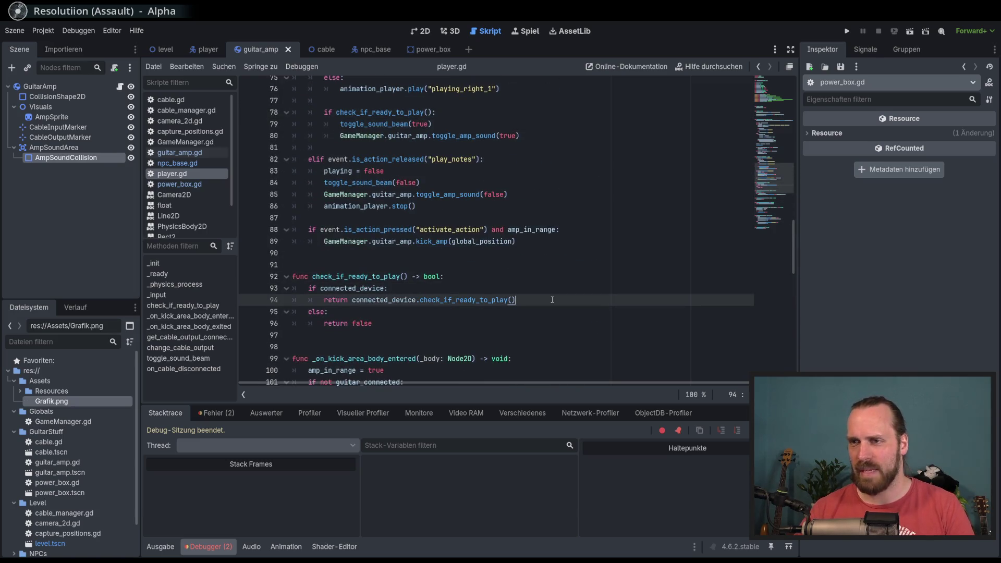
scroll(557, 301, "down", 2)
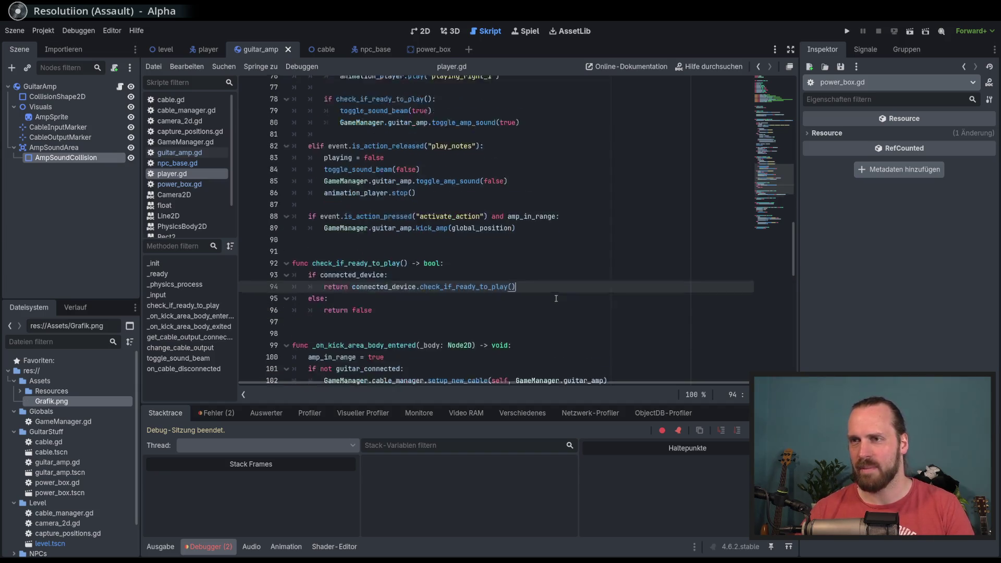
scroll(536, 288, "up", 4)
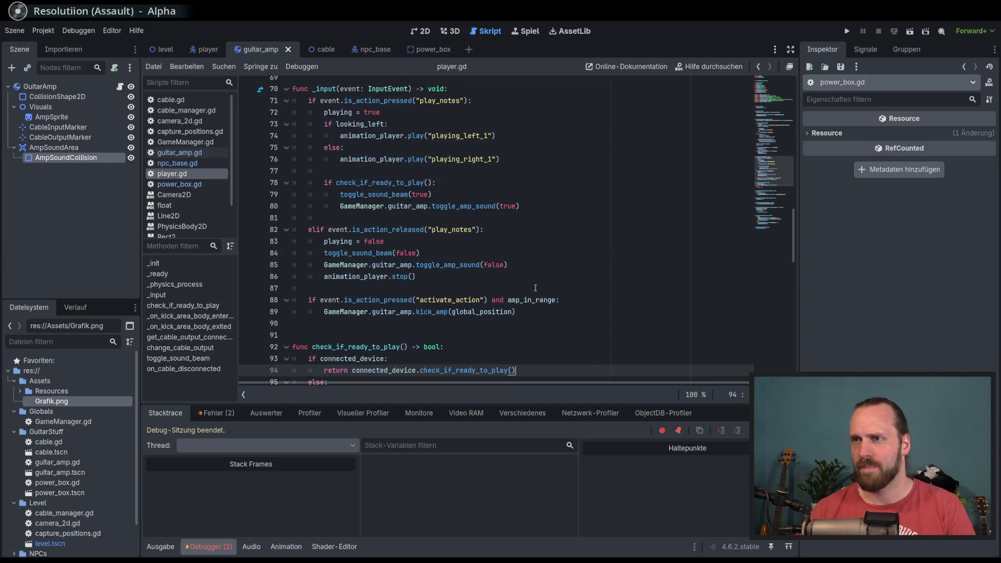
scroll(535, 288, "down", 13)
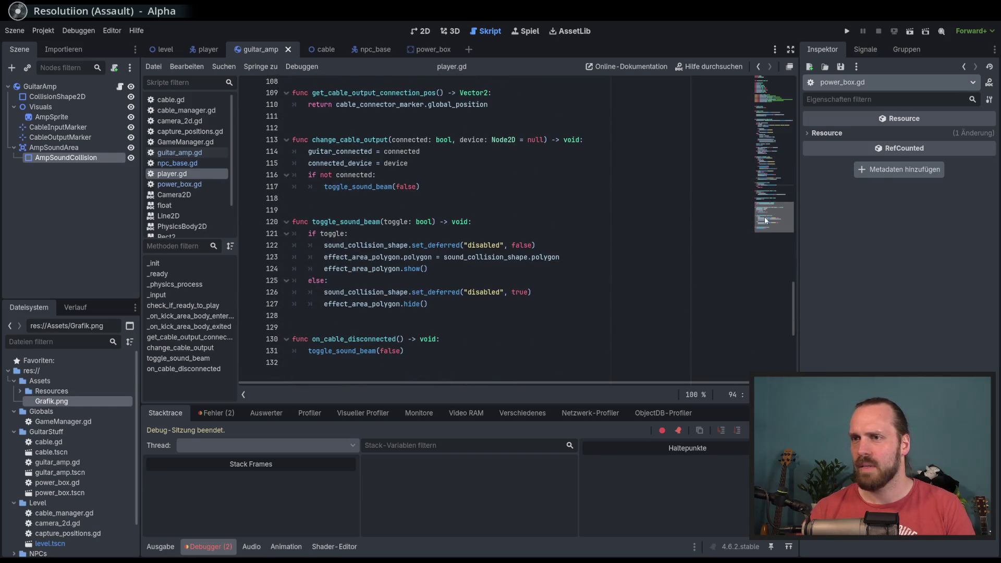
scroll(765, 220, "up", 20)
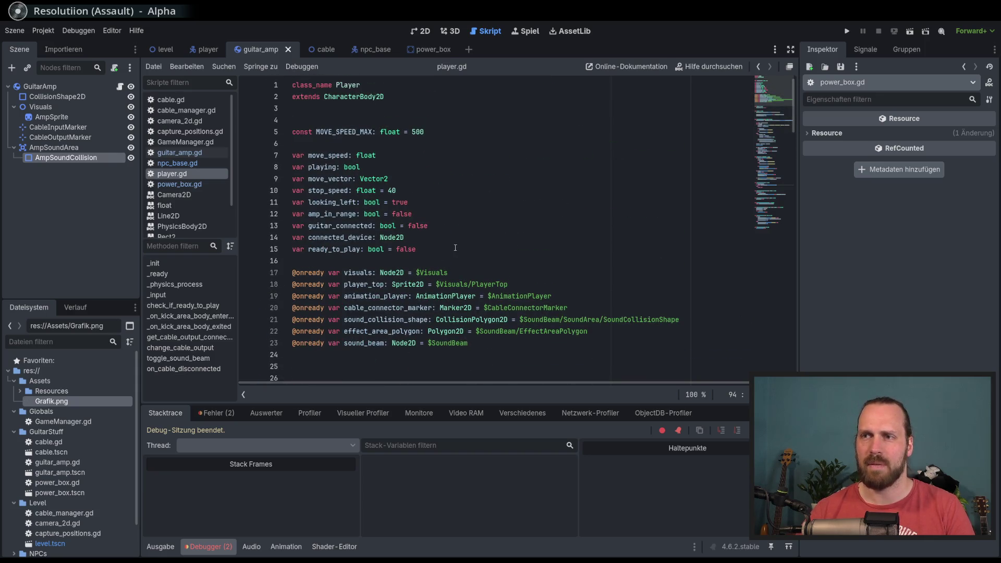
left_click(455, 248)
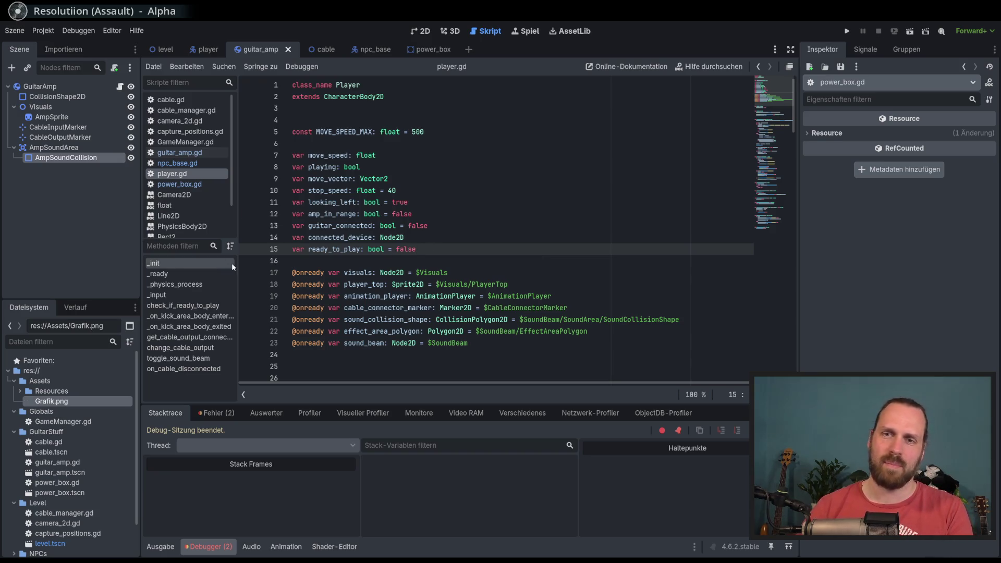
Open GameManager.gd from the FileSystem dock with the caret on its last line.
left_click(93, 421)
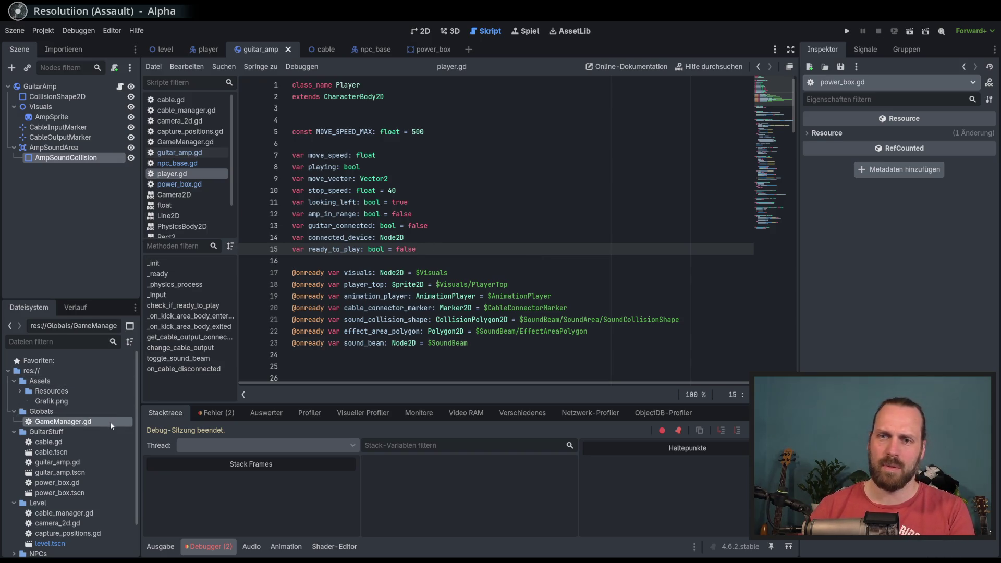
double_click(110, 421)
left_click(466, 318)
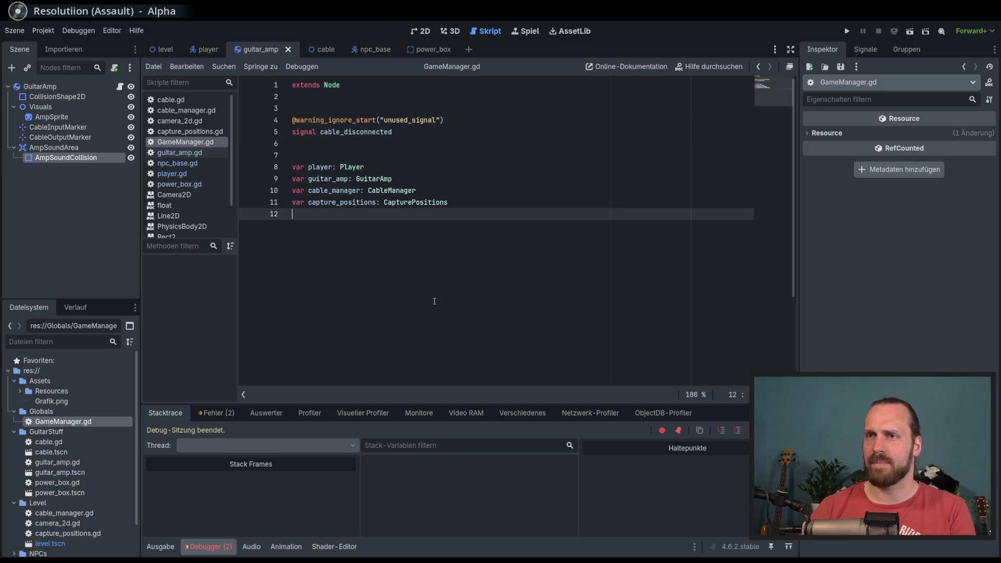
Start typing a new cables_connected variable line in GameManager.gd.
key("Return")
type("var")
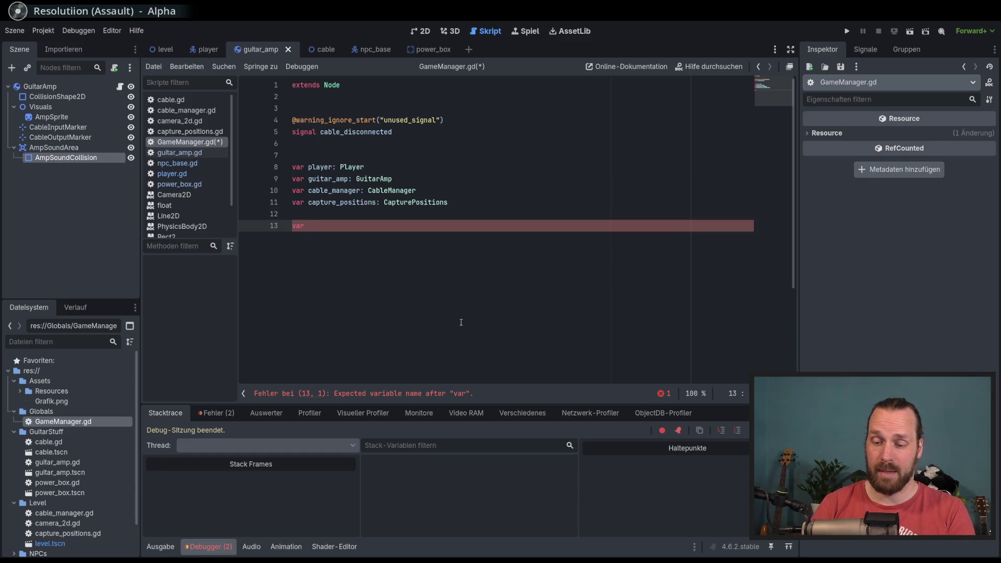
type("cable_")
key("BackSpace")
key("BackSpace")
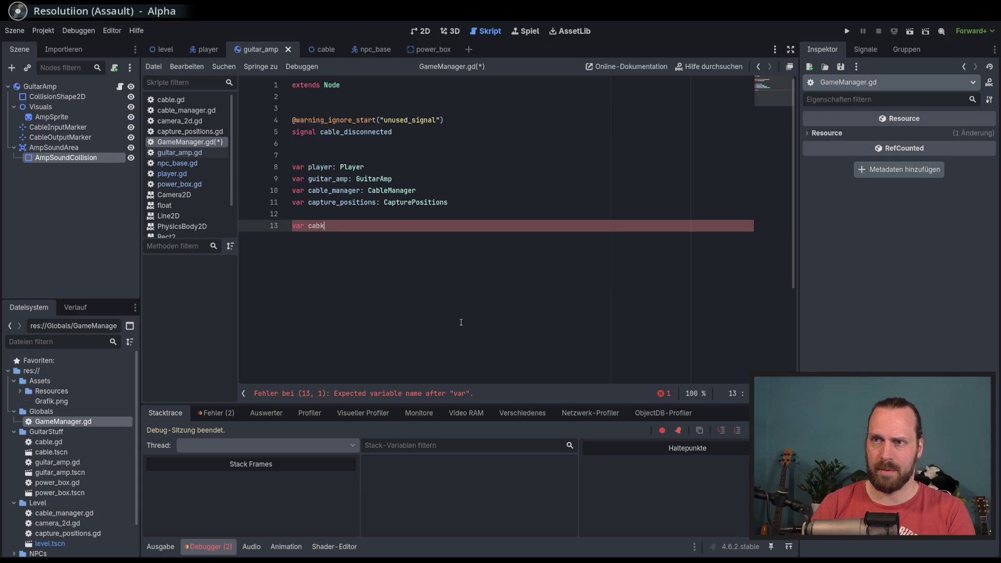
type("e_s")
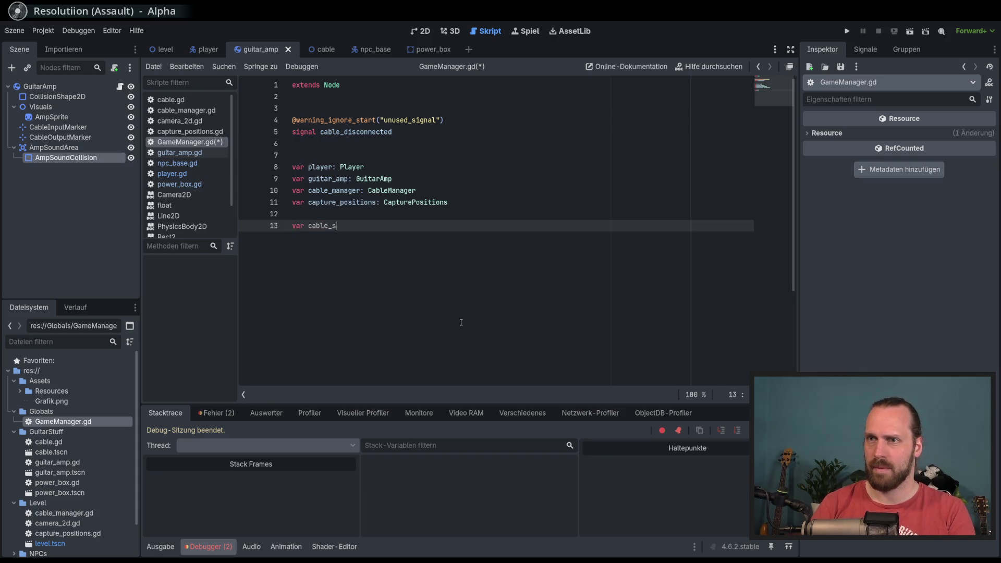
key("BackSpace")
type("s_connec")
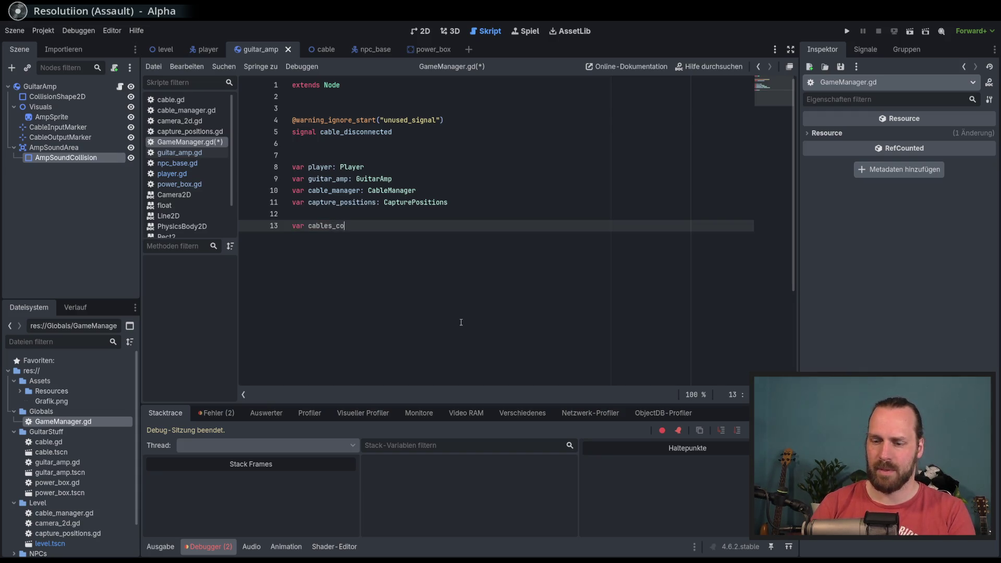
type("ted")
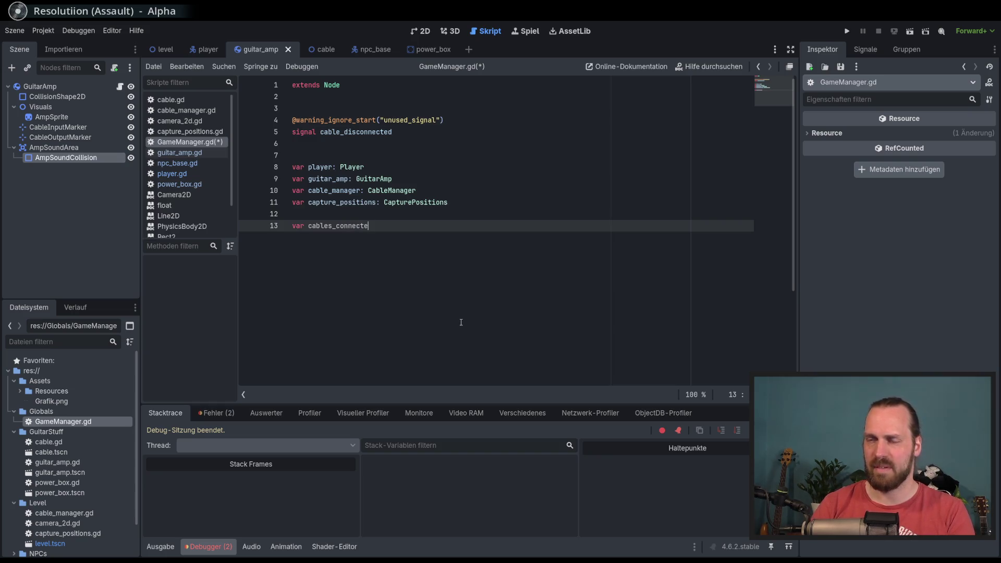
Delete the unfinished variable line, save GameManager.gd, and switch to guitar_amp.gd.
key("BackSpace")
key("BackSpace")
key("BackSpace")
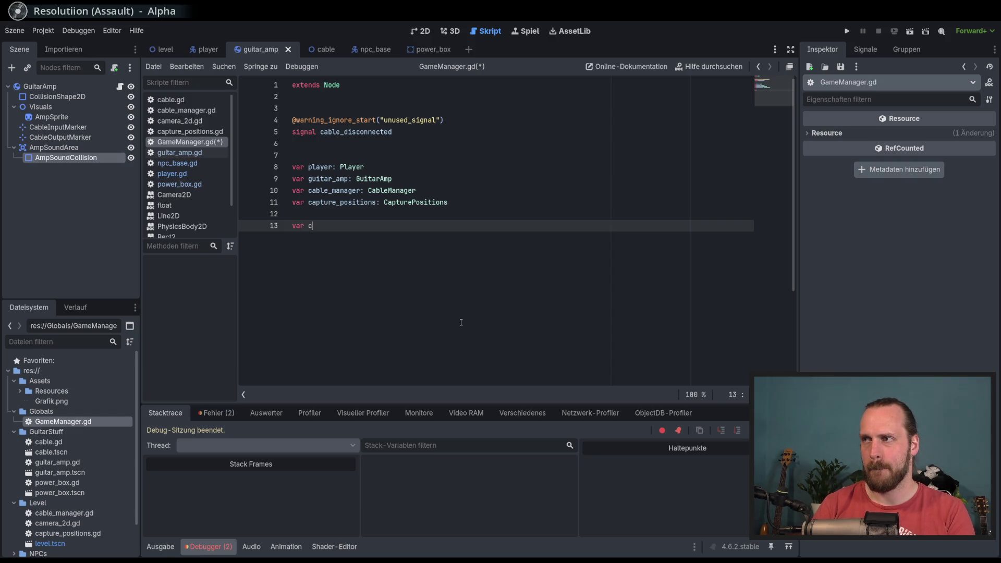
key("BackSpace")
key("BackSpace")
key("BackSpace")
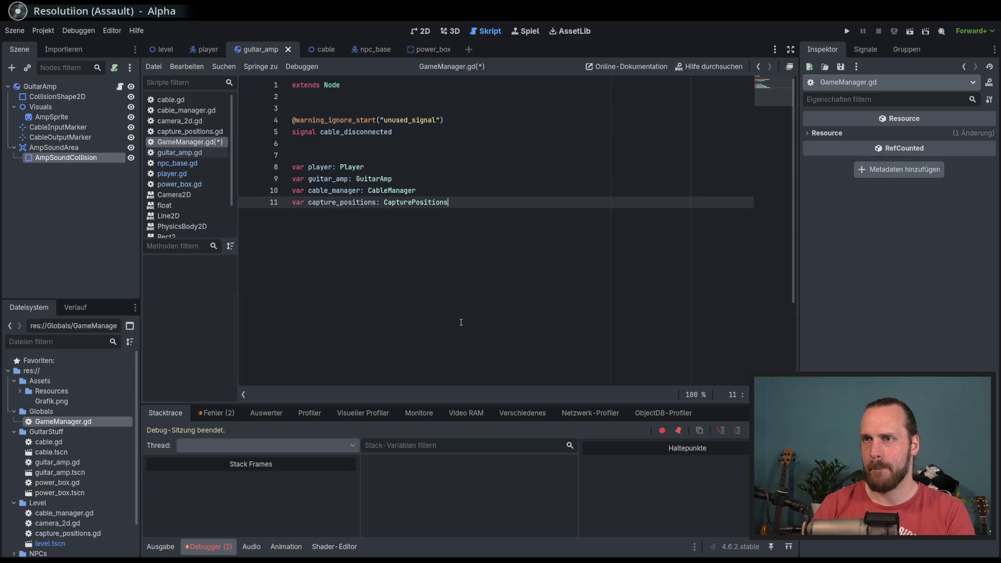
key("ctrl+s")
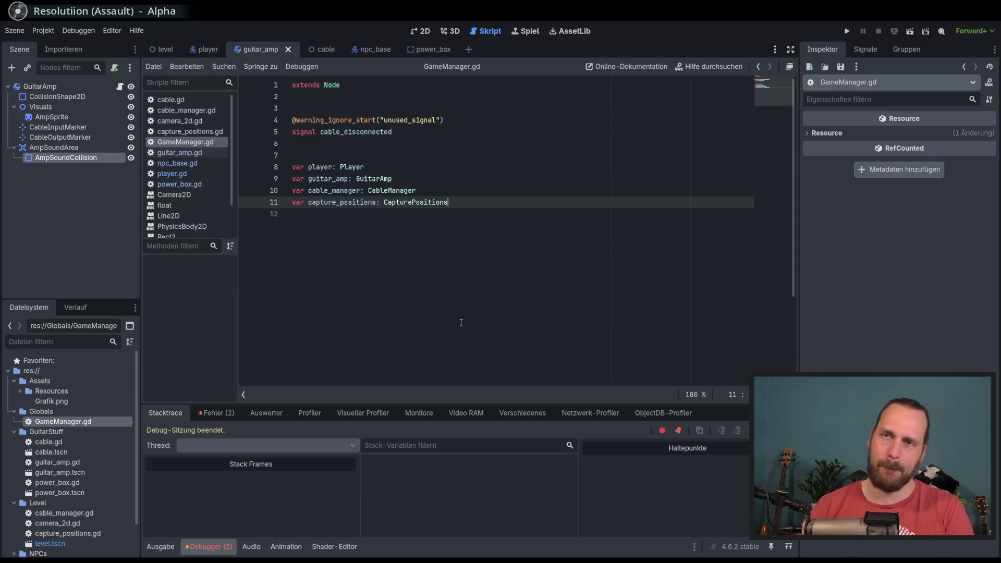
left_click(180, 152)
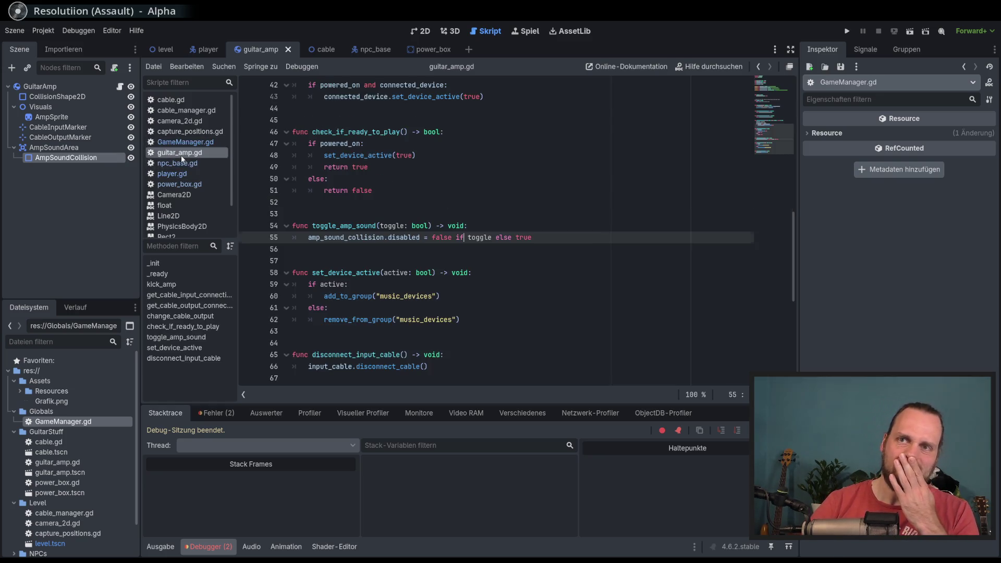
Back in player.gd, examine the is_action_released('play_notes') check on line 82.
mouse_move(796, 227)
left_mouse_down()
mouse_move(780, 113)
mouse_move(784, 281)
mouse_move(784, 255)
left_mouse_up()
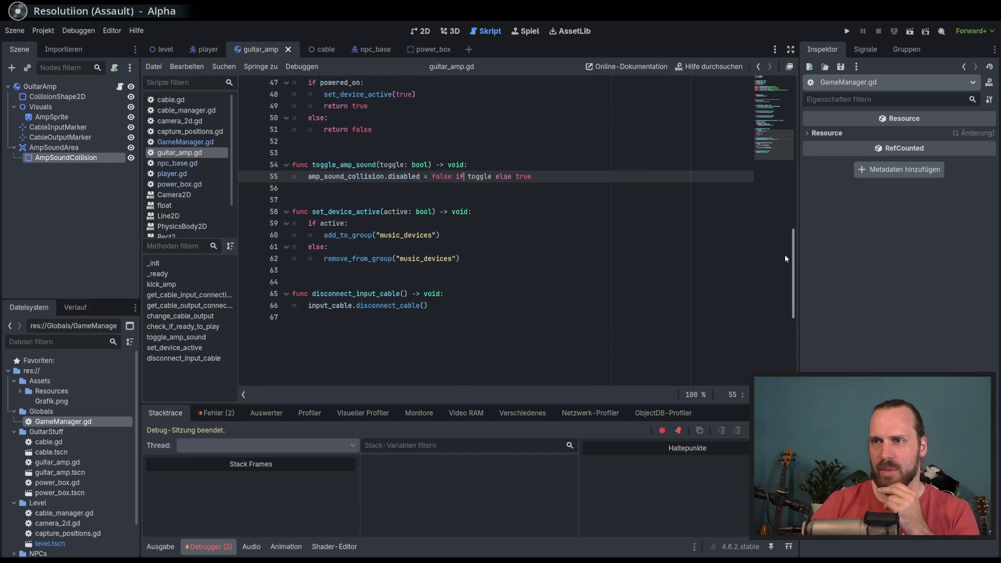
left_click(282, 161, "ctrl")
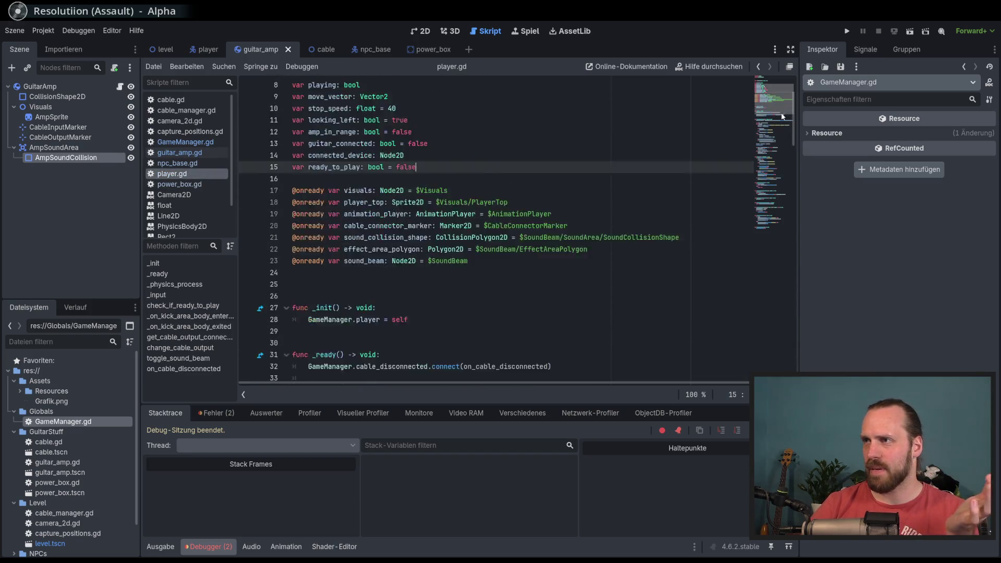
scroll(779, 136, "down", 15)
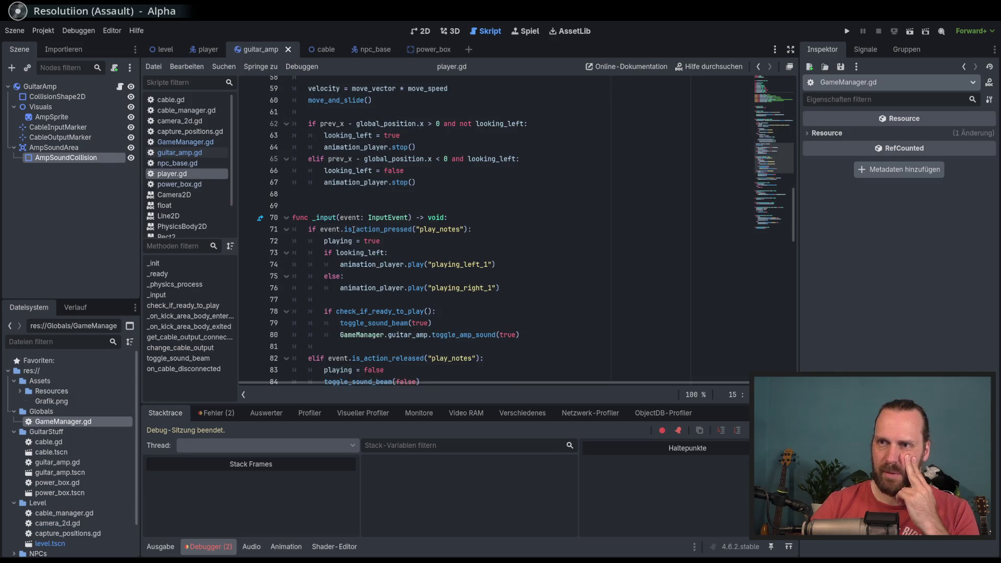
scroll(412, 277, "down", 2)
double_click(390, 288)
double_click(456, 288)
scroll(455, 284, "down", 3)
left_click(456, 174)
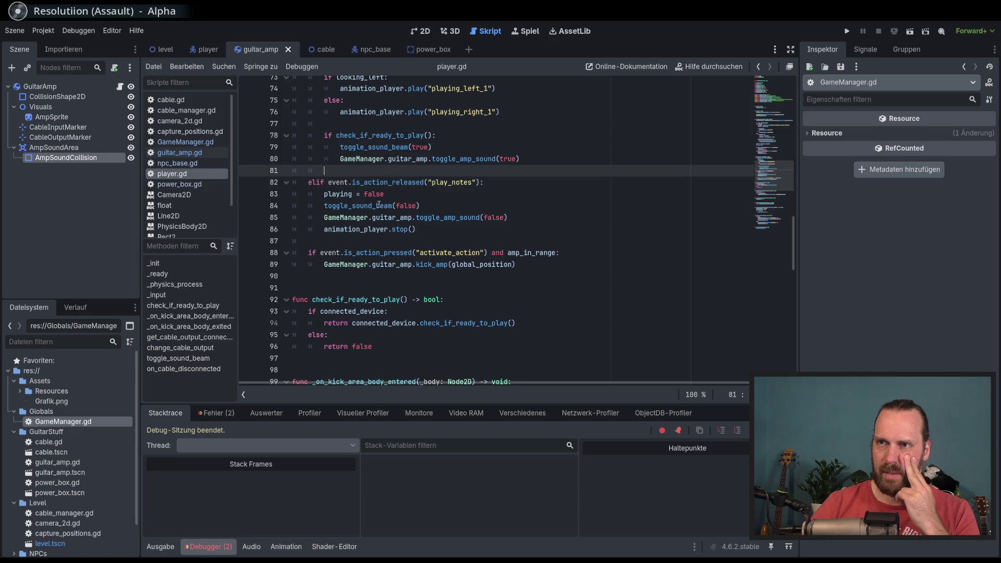
Review the play_notes input handling with check_if_ready_to_play and toggle_sound_beam on lines 71-79.
scroll(439, 191, "up", 2)
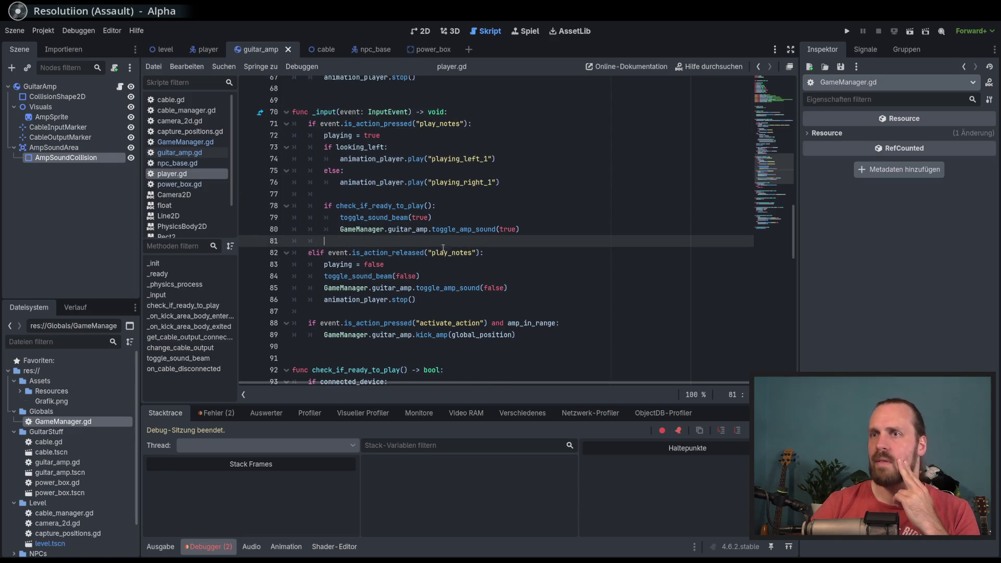
double_click(441, 125)
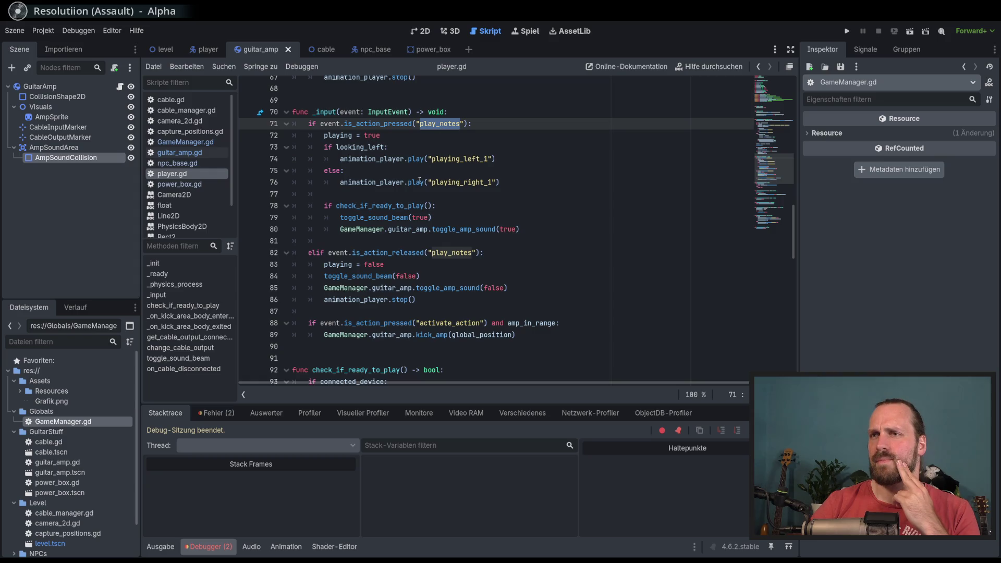
double_click(390, 208)
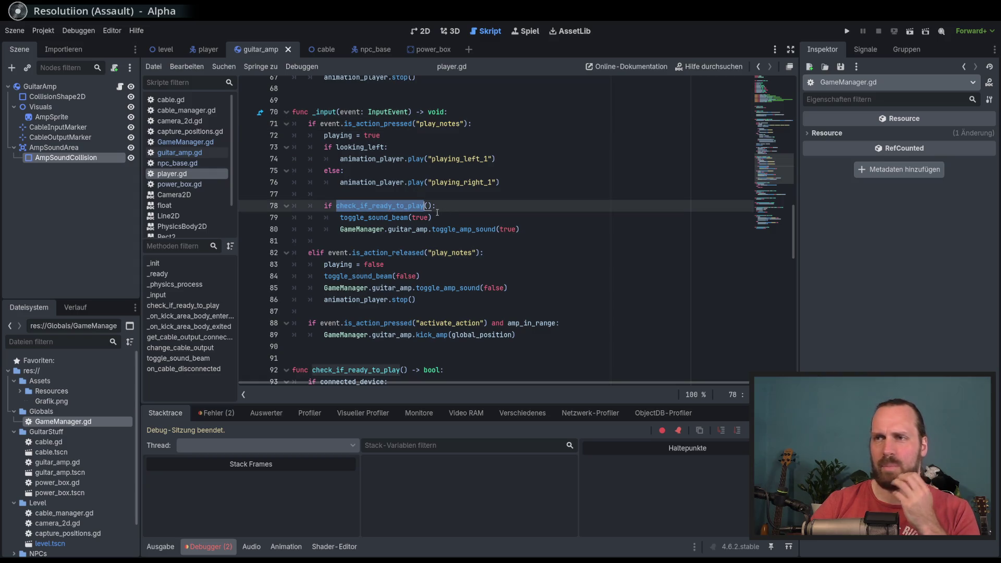
double_click(391, 218)
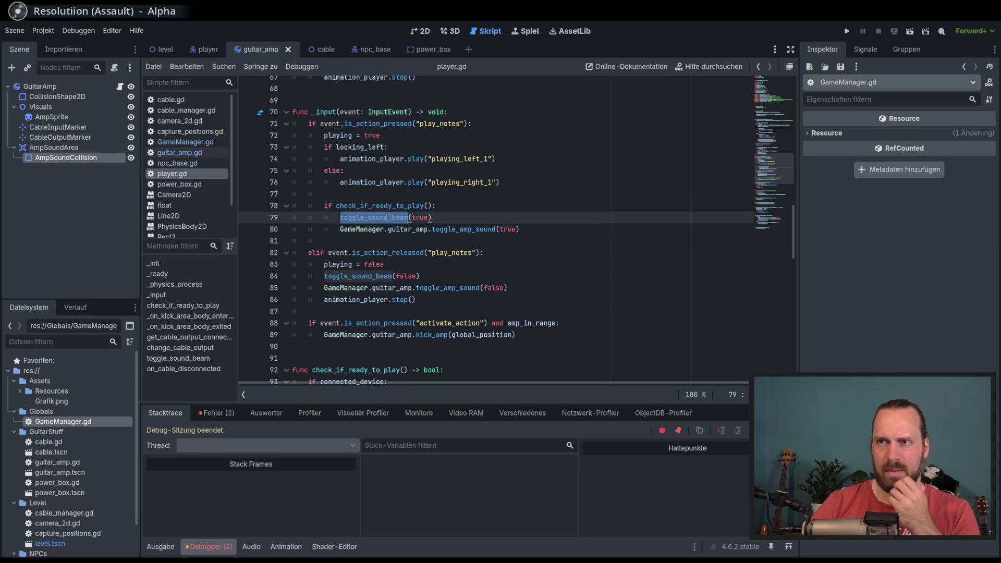
left_click(448, 220)
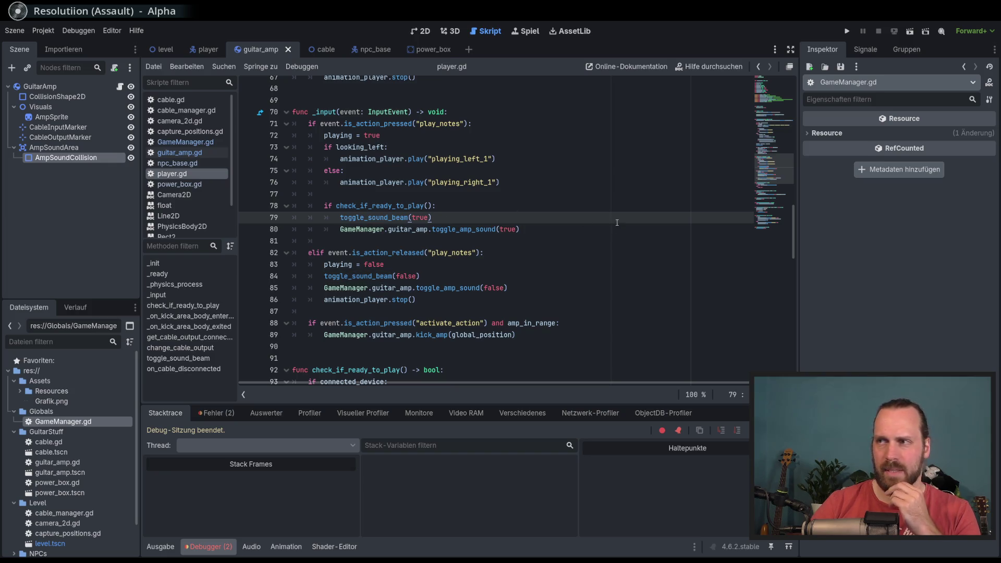
left_click_drag(778, 171, 777, 219)
Inspect the on_cable_disconnected function, then bring GameManager.gd back up.
double_click(358, 312)
double_click(345, 323)
double_click(363, 311)
scroll(539, 200, "up", 15)
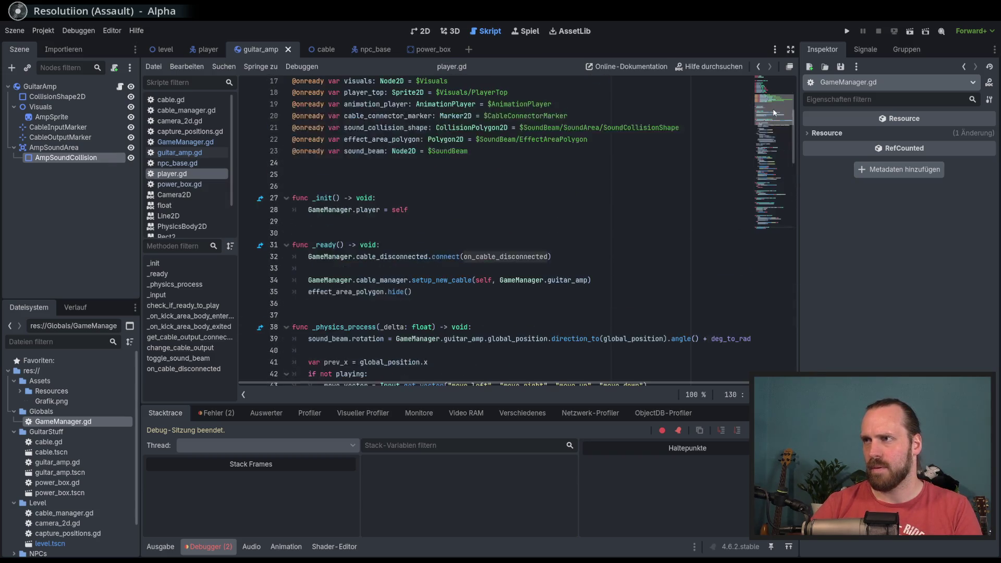
scroll(538, 199, "up", 2)
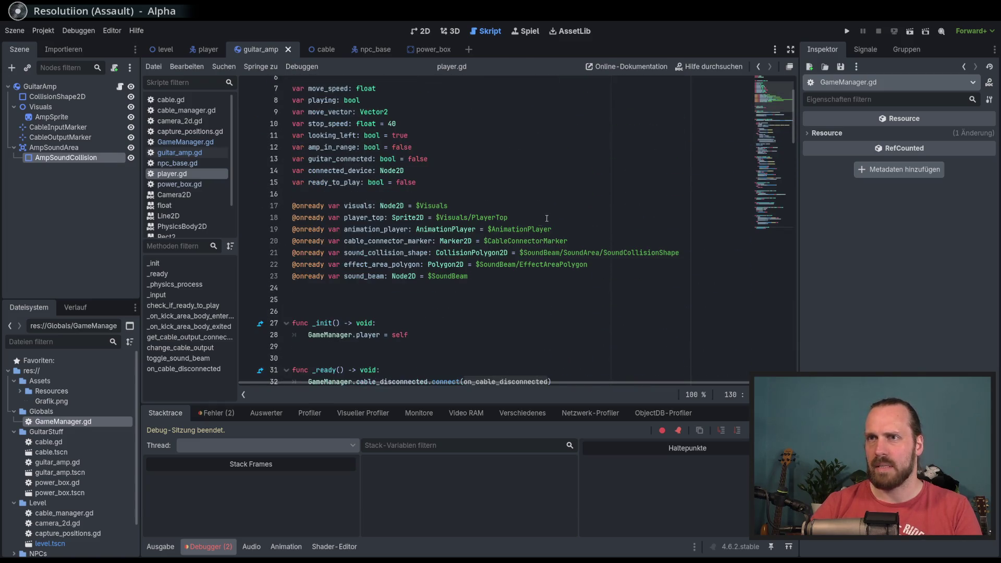
scroll(508, 223, "up", 2)
scroll(500, 224, "down", 4)
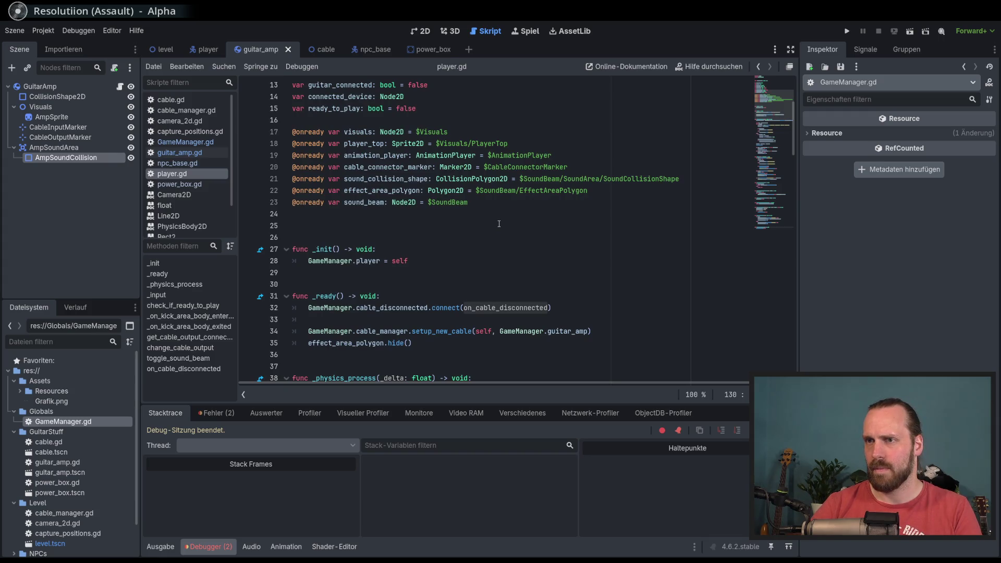
left_click(191, 146)
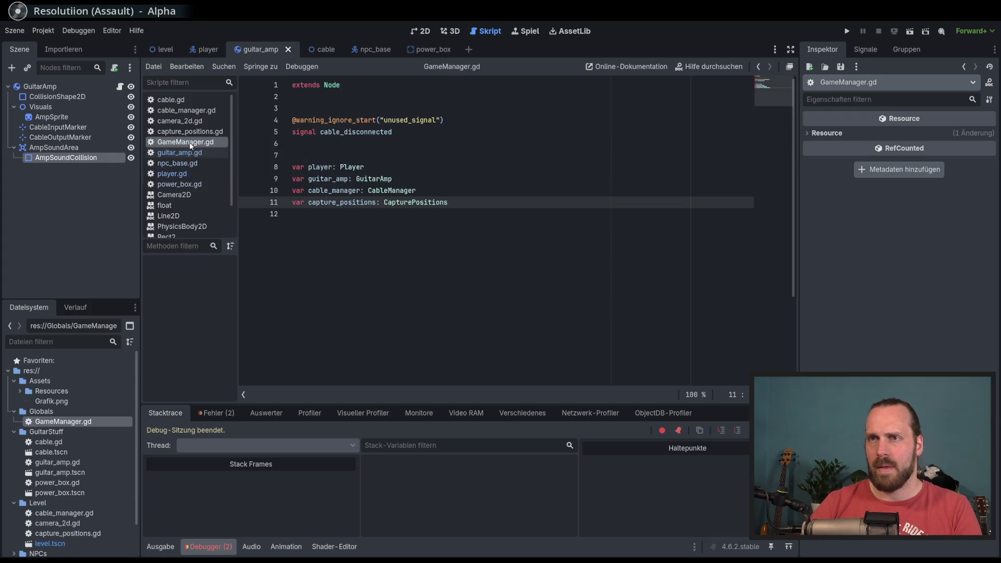
Declare var all_cables_connected: bool = false in GameManager.gd, save, and return to player.gd.
left_click(452, 265)
key("Return")
key("Return")
type("var all_cables")
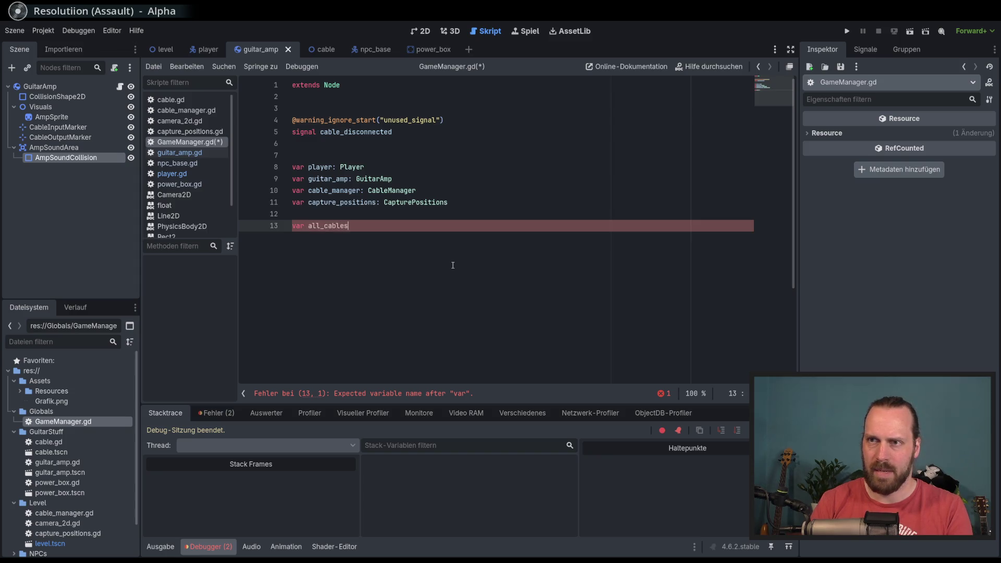
type("_connected")
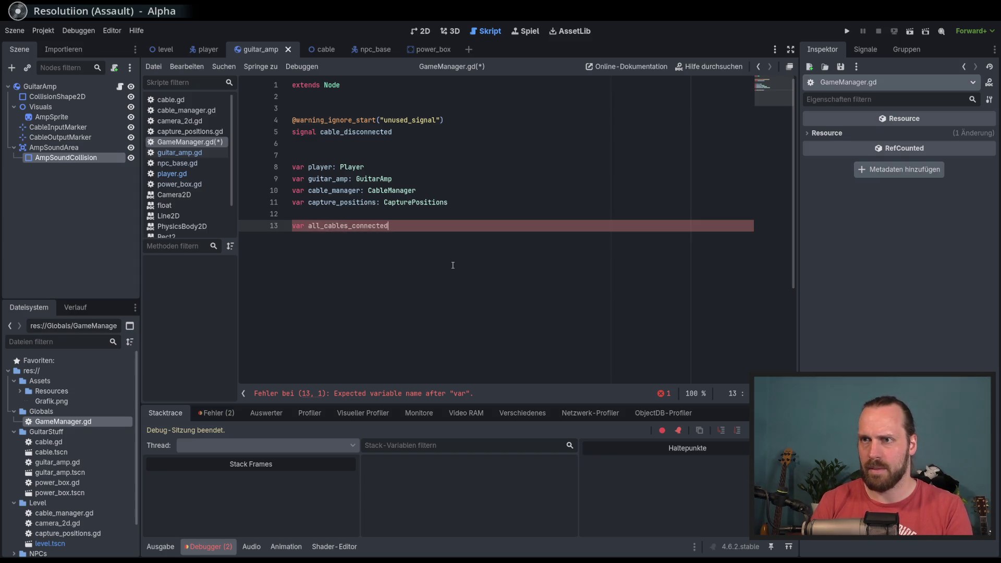
key("BackSpace")
key("BackSpace")
key("BackSpace")
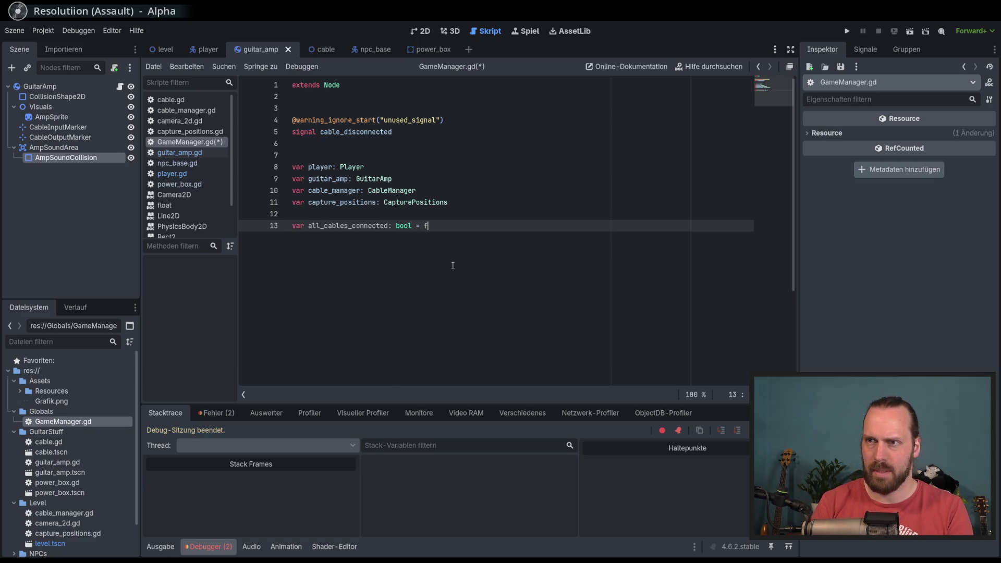
type("als")
key("Return")
key("ctrl+s")
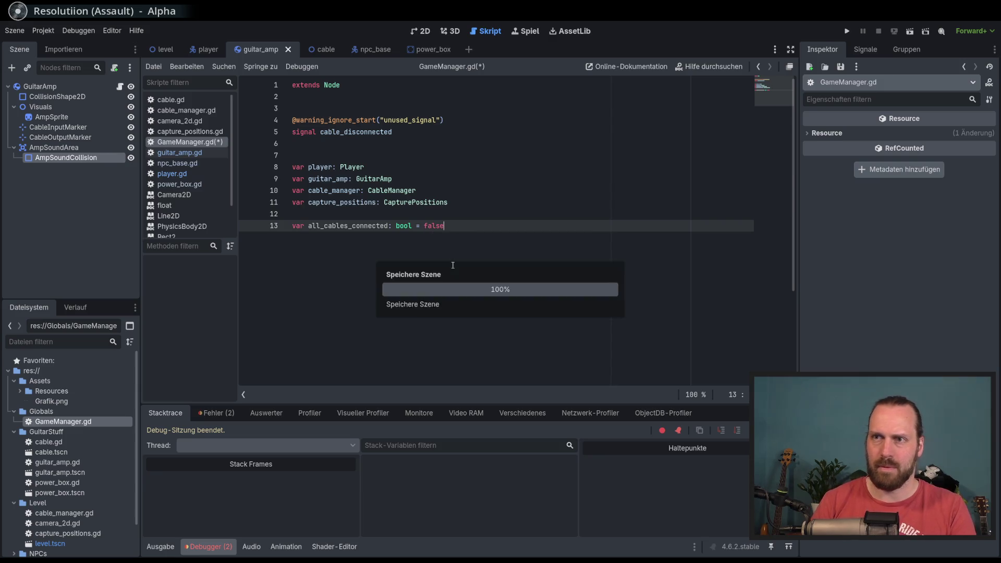
left_click(191, 172)
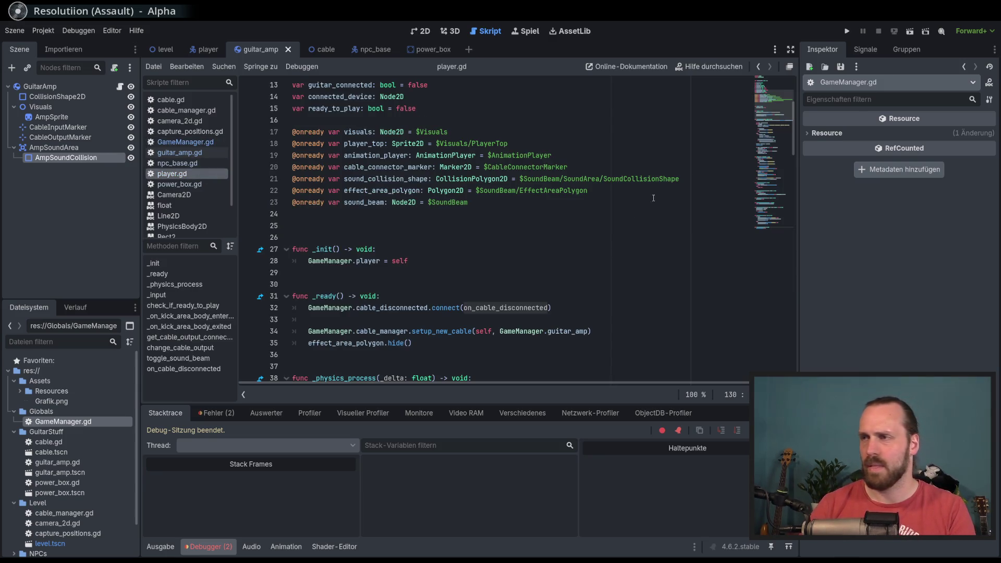
Set GameManager.all_cables_connected = false at the end of on_cable_disconnected.
scroll(535, 246, "down", 3)
left_click(453, 202)
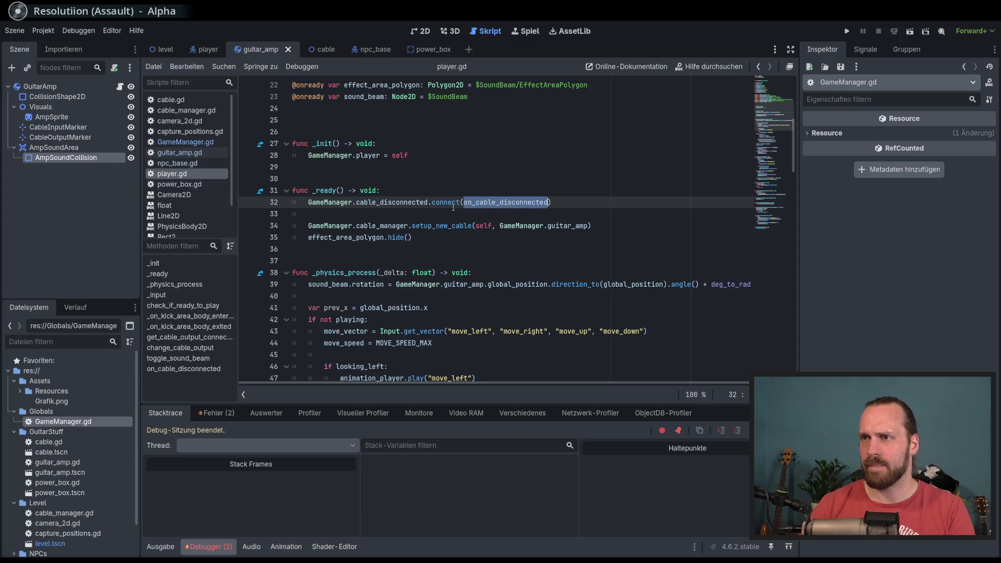
double_click(494, 202)
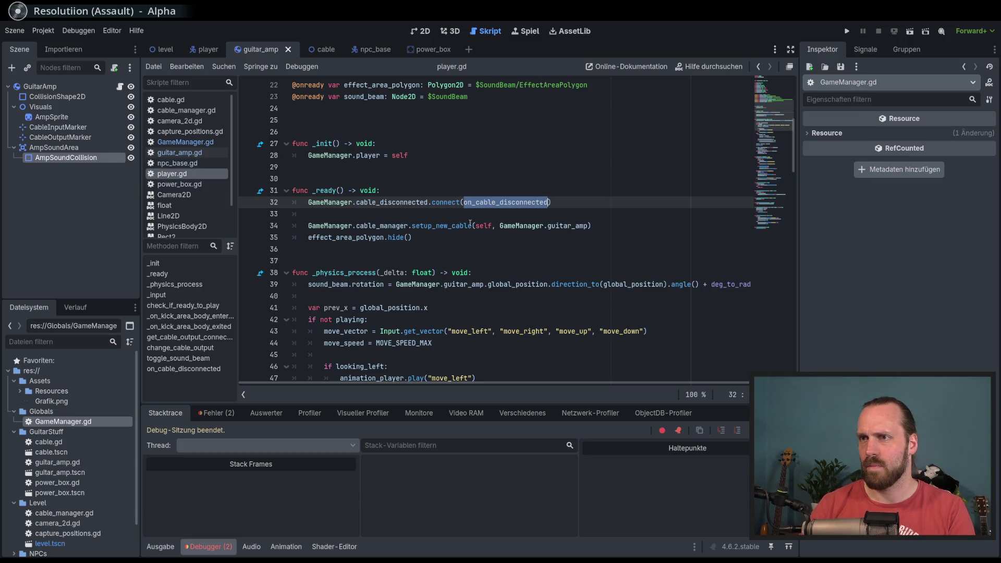
left_click(506, 202, "ctrl")
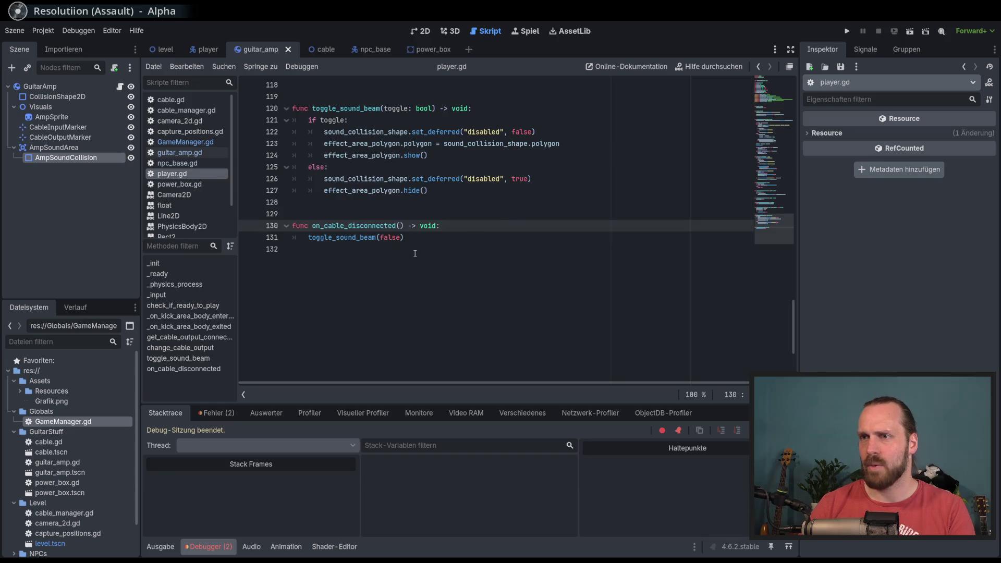
left_click(453, 237)
key("Return")
type("e")
key("Return")
type(".")
key("Return")
type("alse")
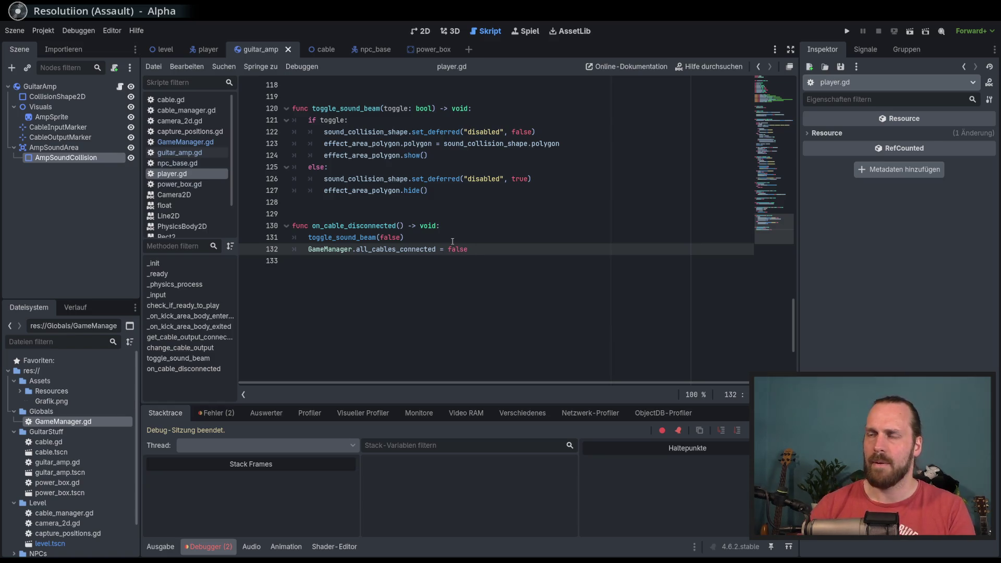
Set GameManager.all_cables_connected = true after the ready-to-play check, then run the game.
scroll(498, 264, "up", 1)
scroll(547, 266, "up", 14)
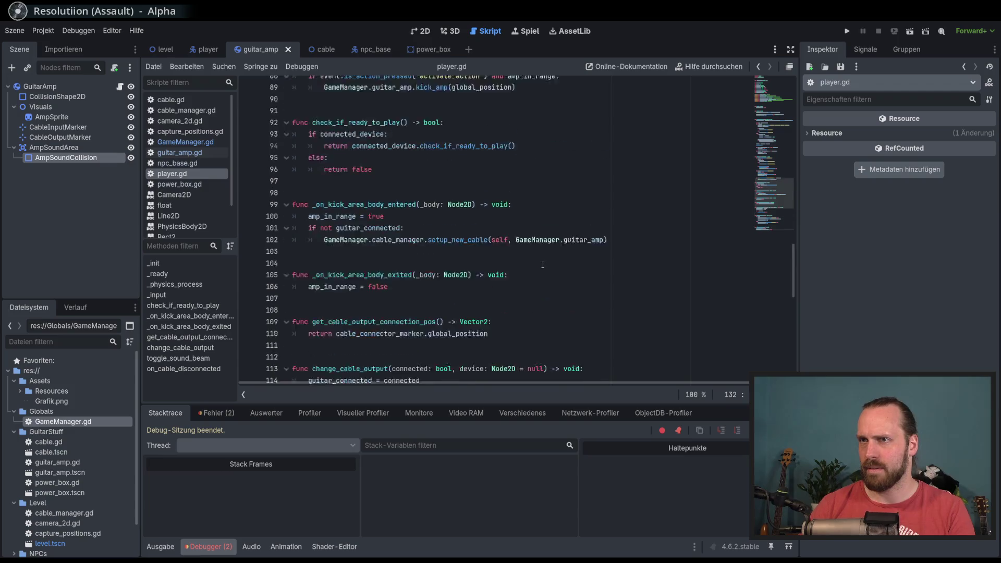
left_click(365, 296)
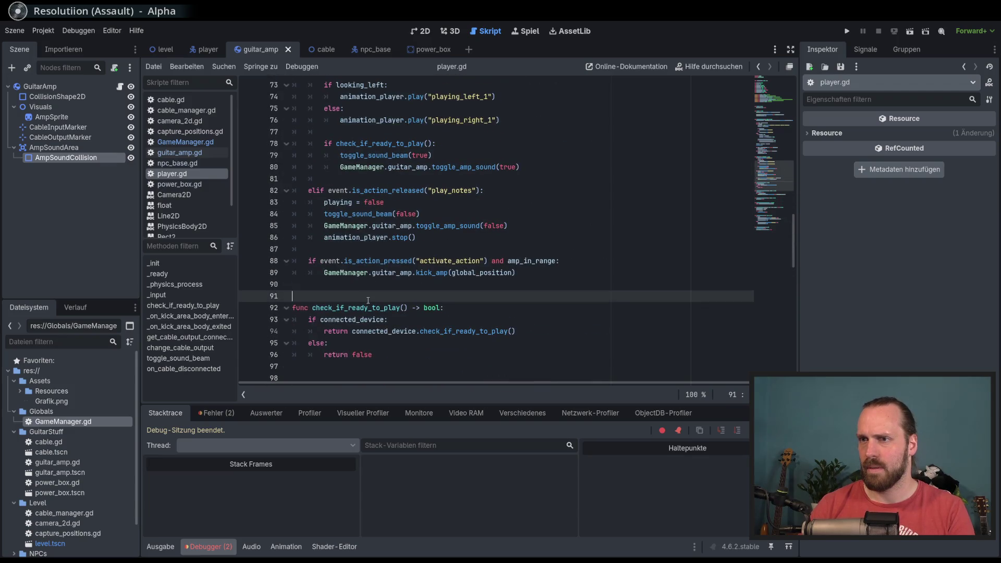
double_click(344, 307)
left_click(538, 330)
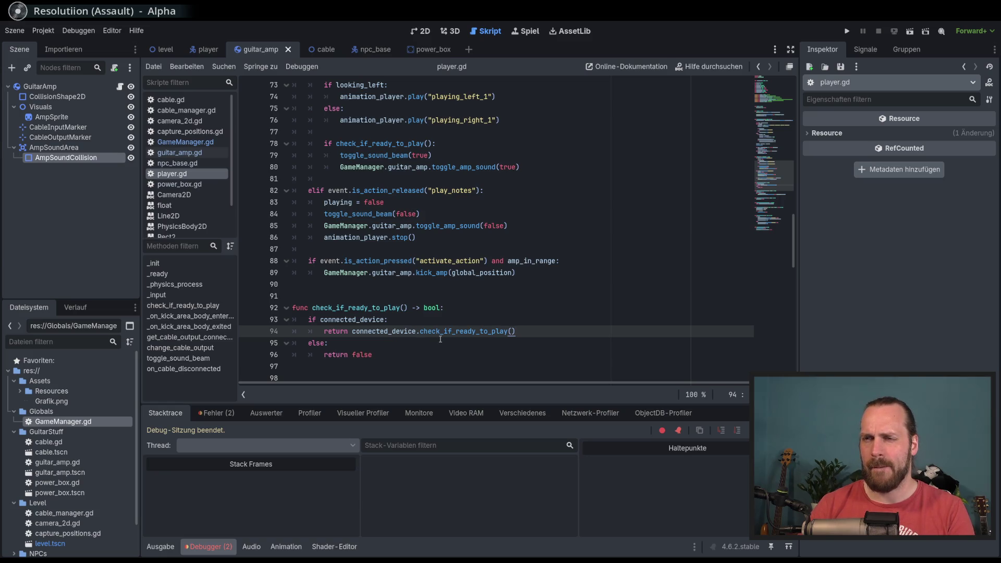
double_click(349, 308)
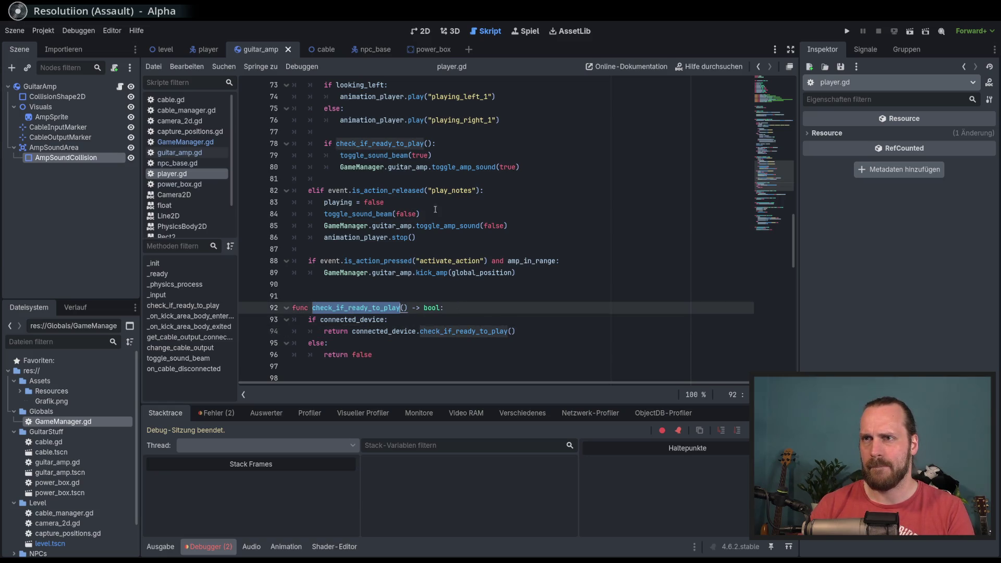
left_click(469, 144)
key("Return")
type("Manager.")
key("Return")
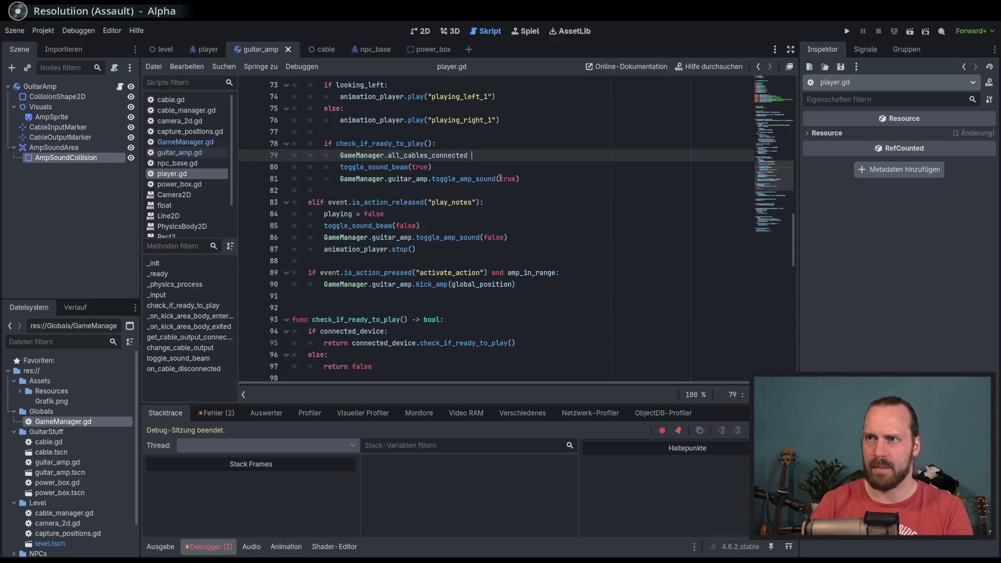
type("= true")
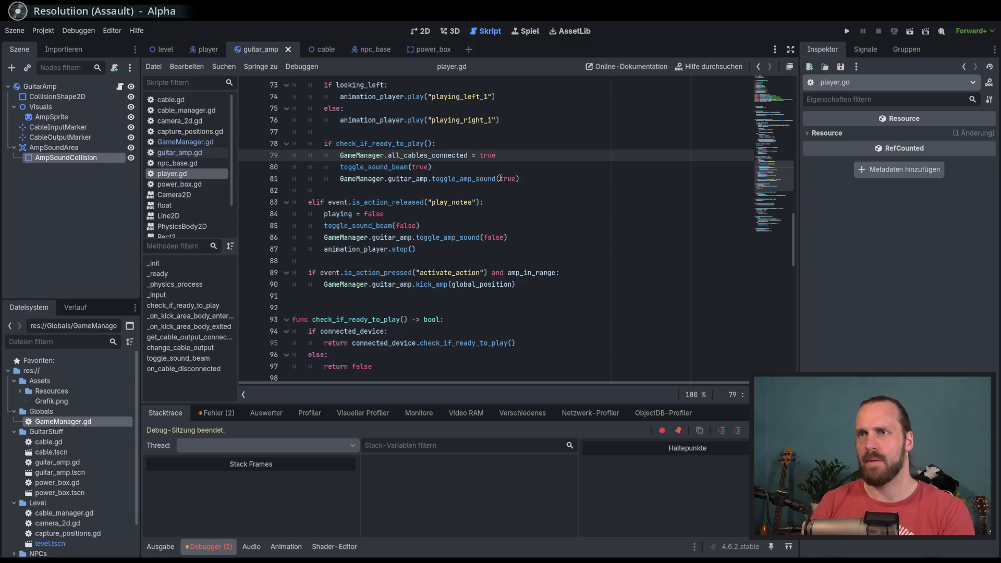
key("F5")
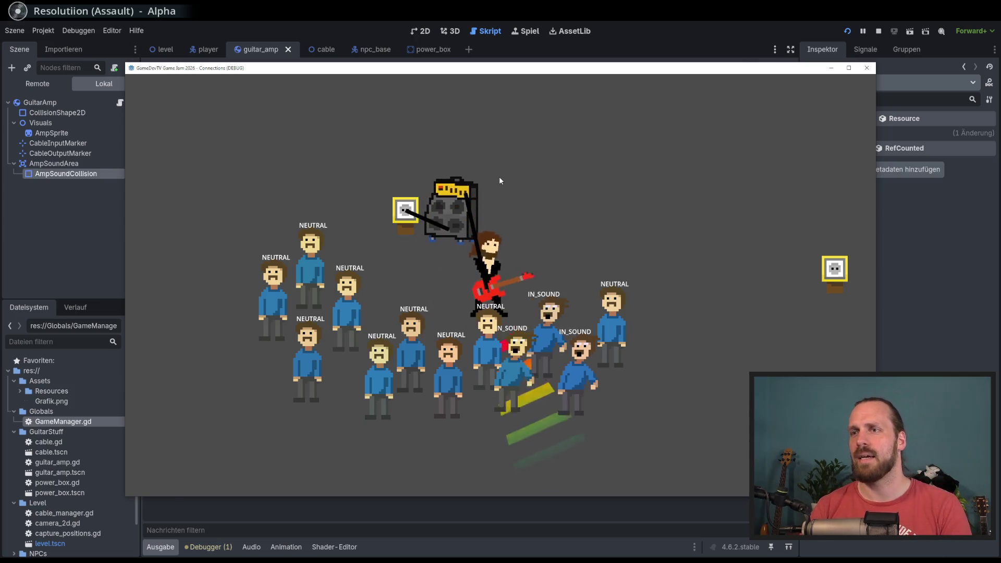
Carry the amp around and set it down at the left power box so the cable connects.
key("a")
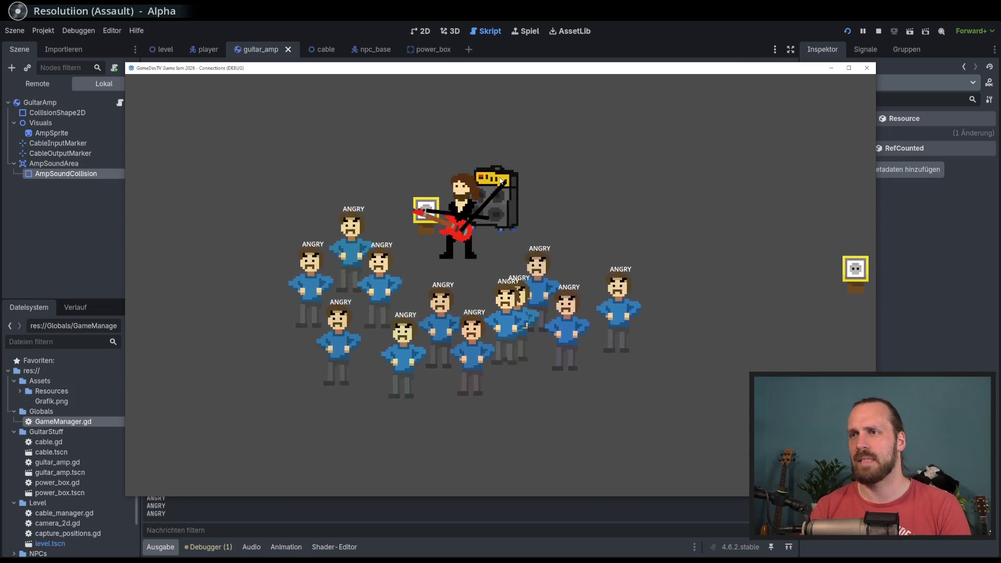
key("d")
key("d")
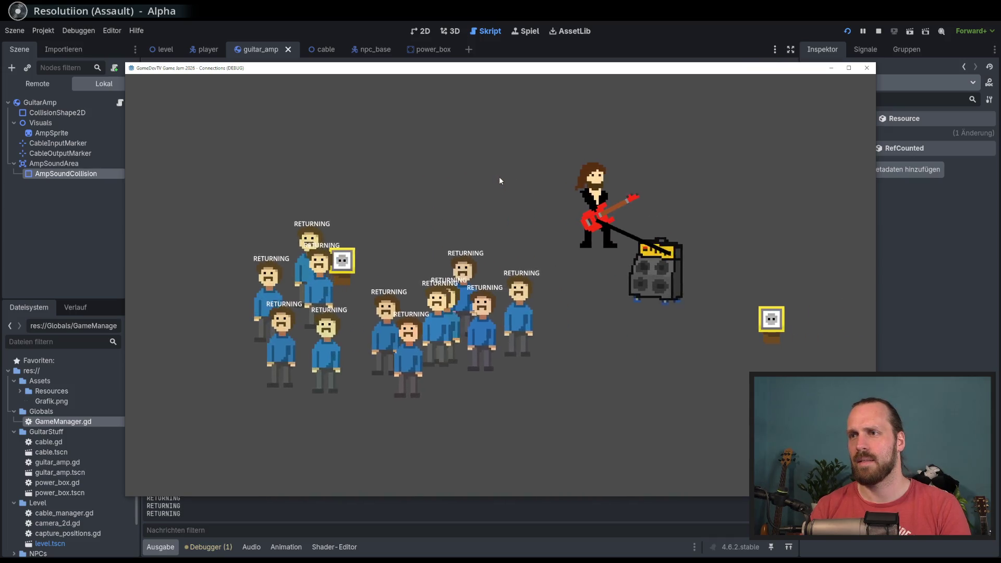
key("s")
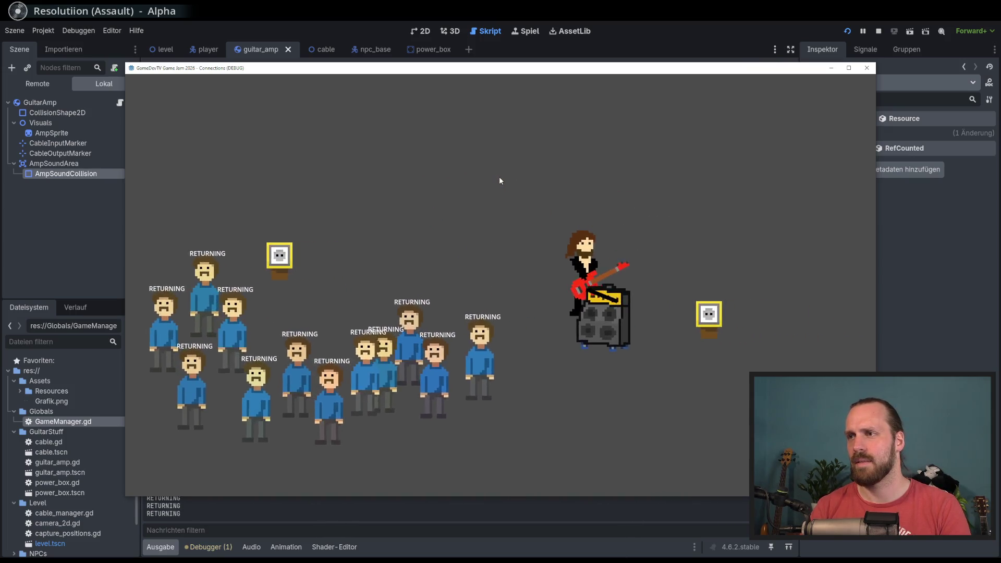
key("d")
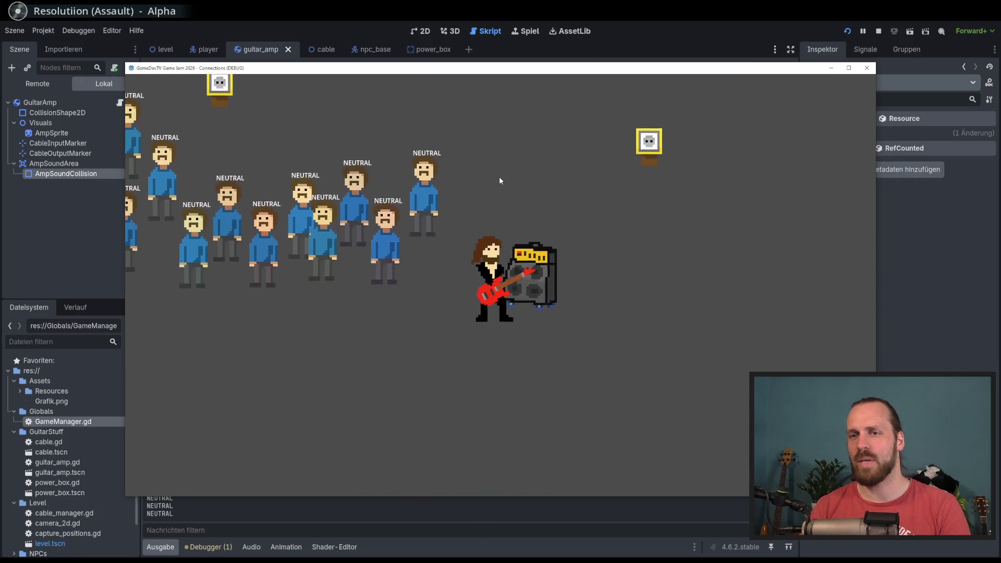
key("s")
key("w")
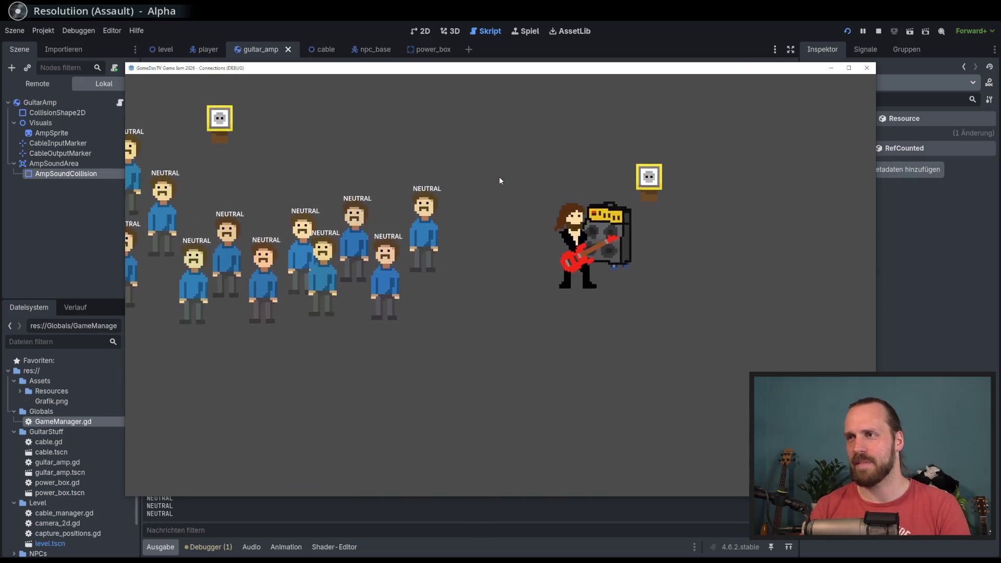
key("e")
key("a")
key("s")
key("d")
key("w")
key("e")
key("a")
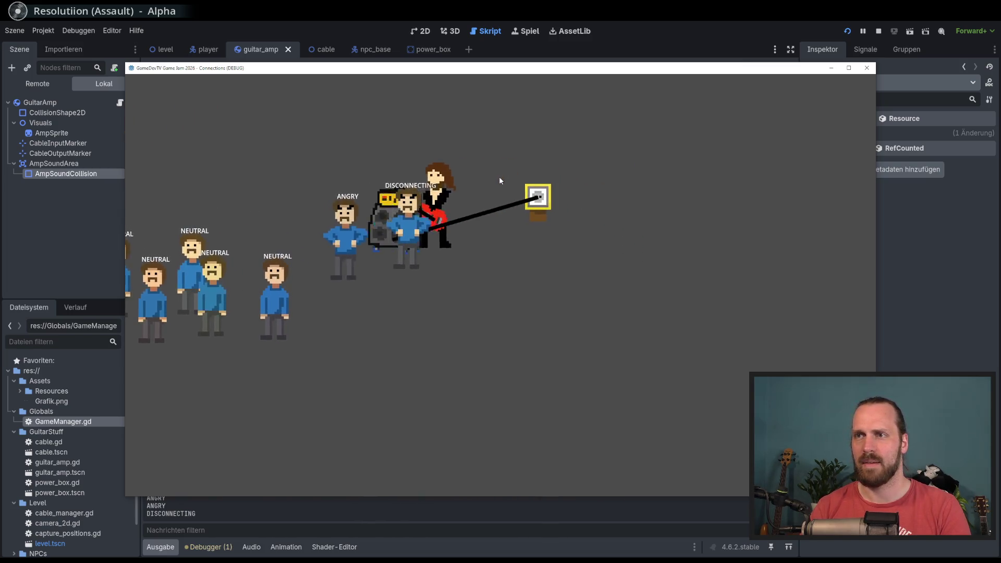
key("w")
key("a")
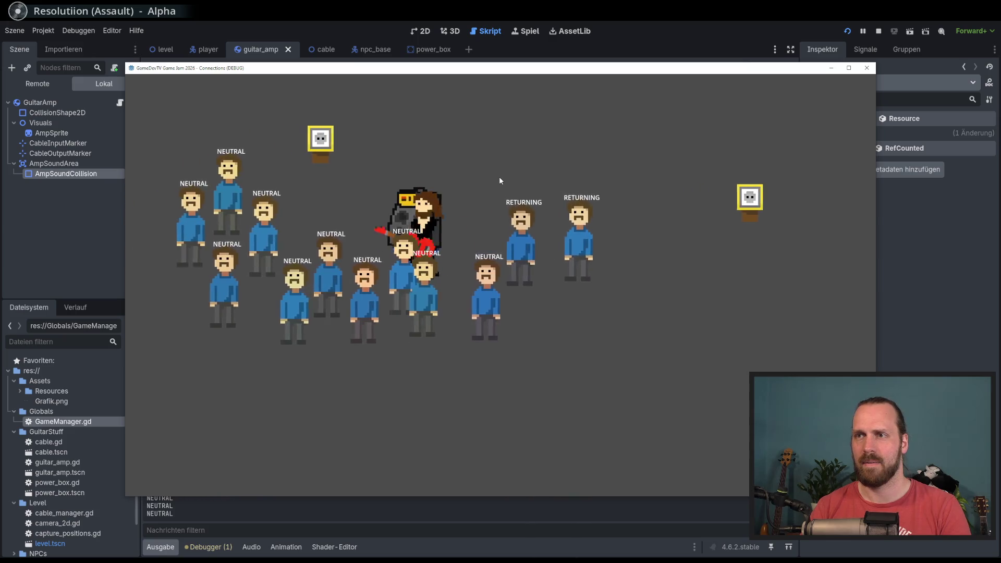
key("e")
key("s")
Haul the amp away until the cable disconnects, then plug it back in at the left power box.
key("e")
key("w")
key("d")
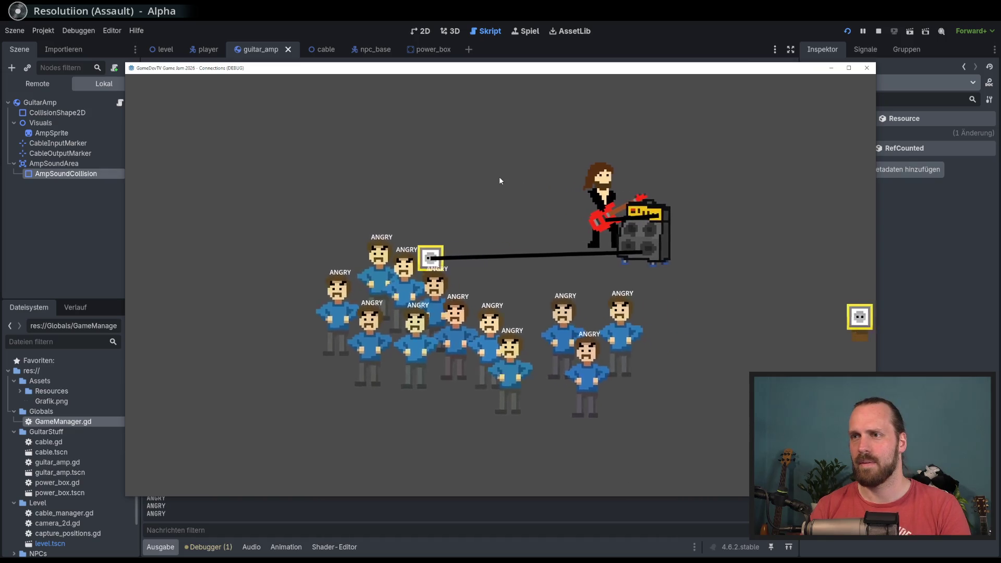
key("e")
key("a")
key("d")
key("e")
key("w")
key("a")
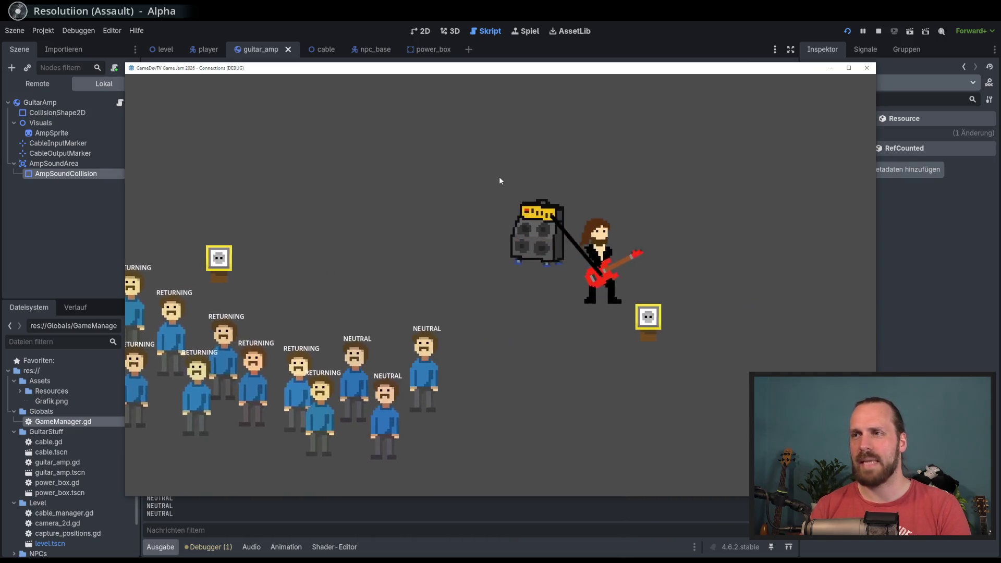
key("e")
key("d")
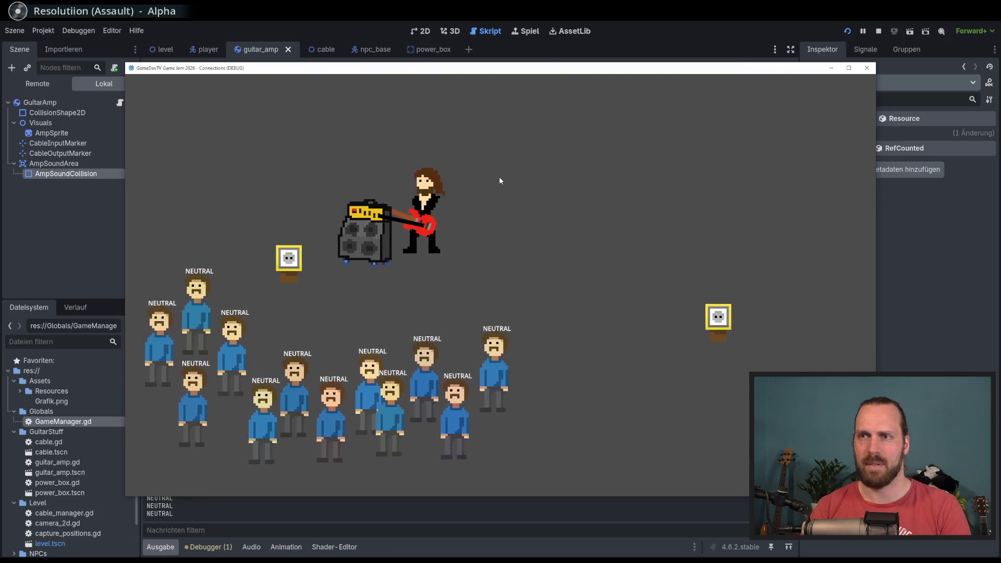
key("a")
key("s")
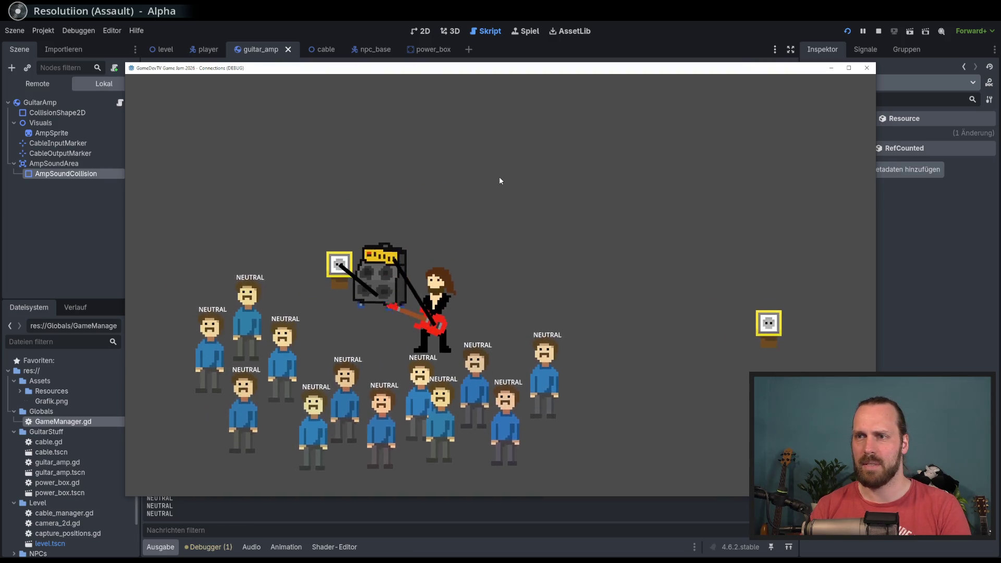
Drag the amp right until it unplugs, re-plug it, then walk toward the angry crowd.
key("d")
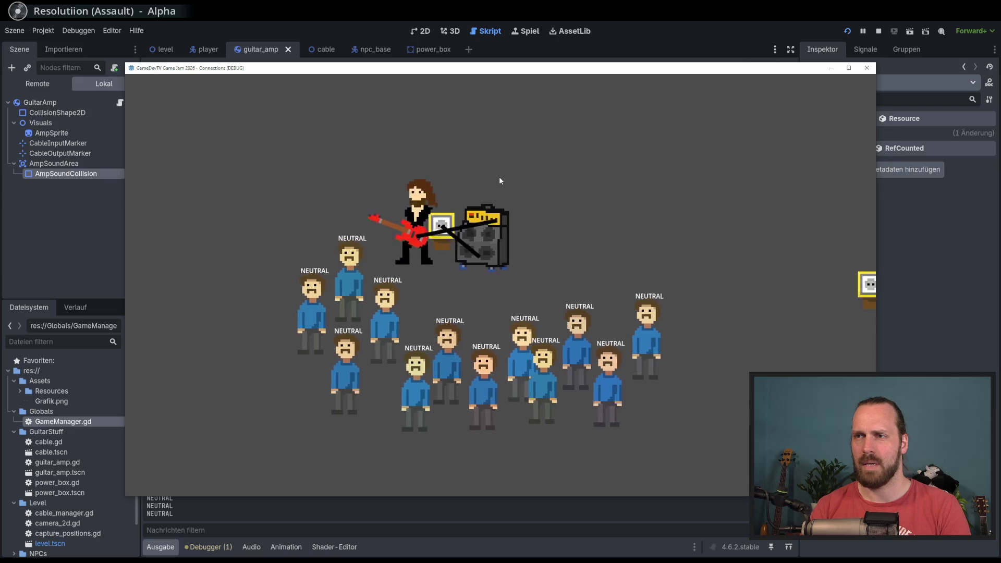
key("w")
key("e")
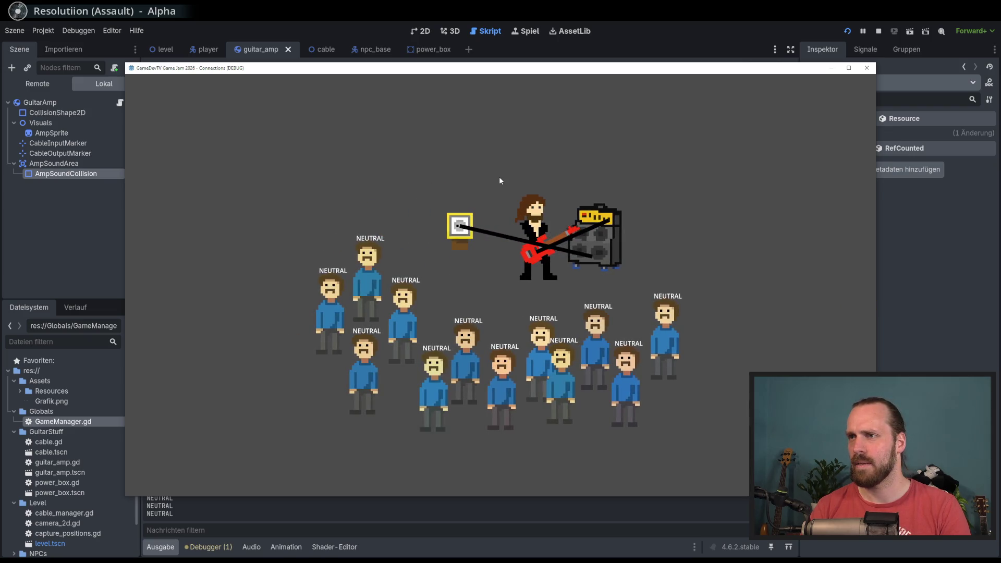
key("d")
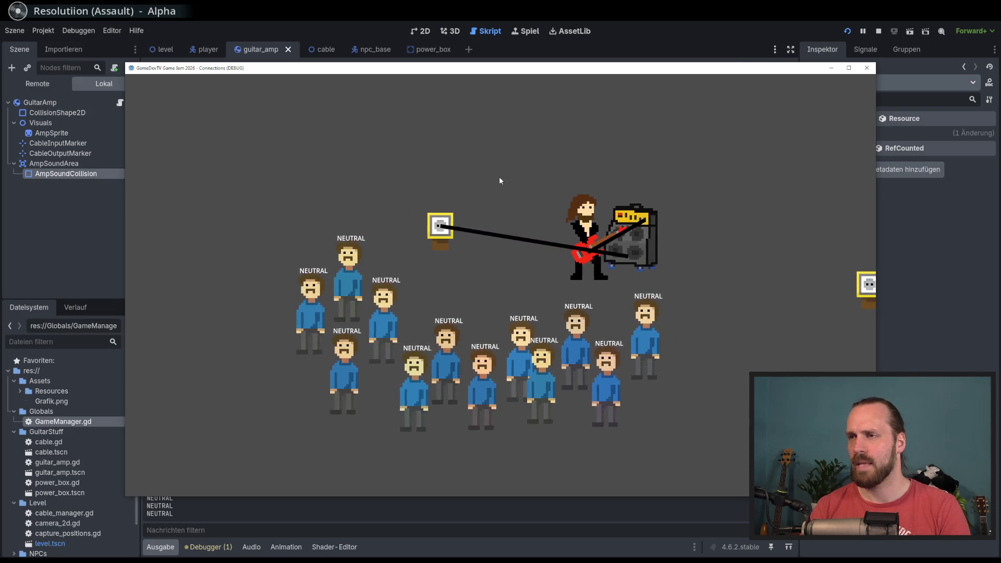
key("d")
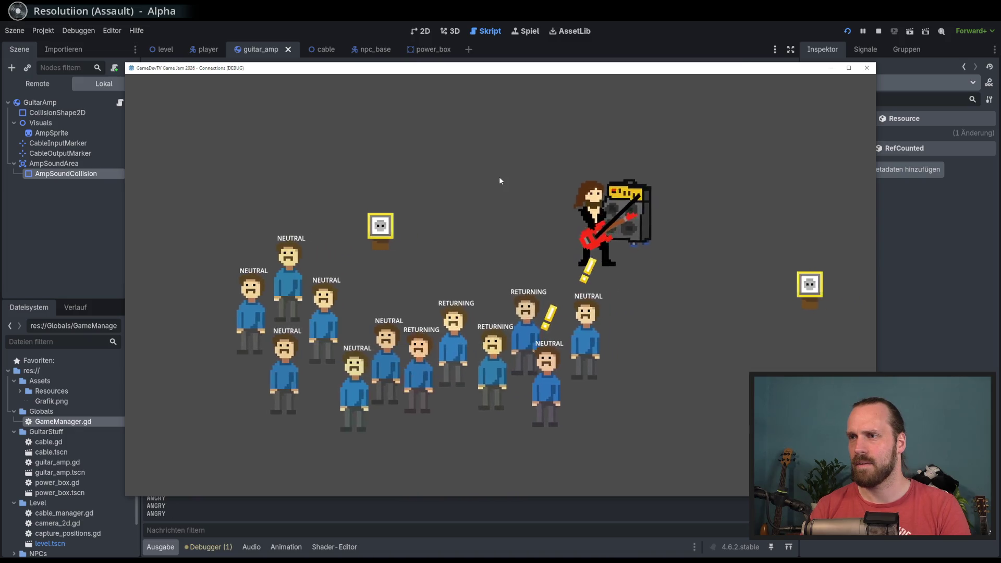
key("d")
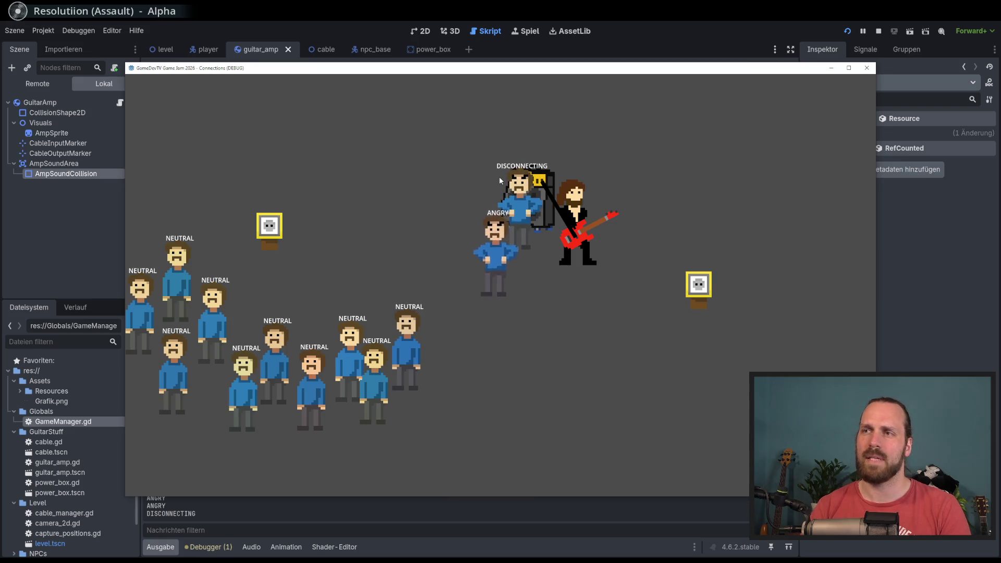
key("d")
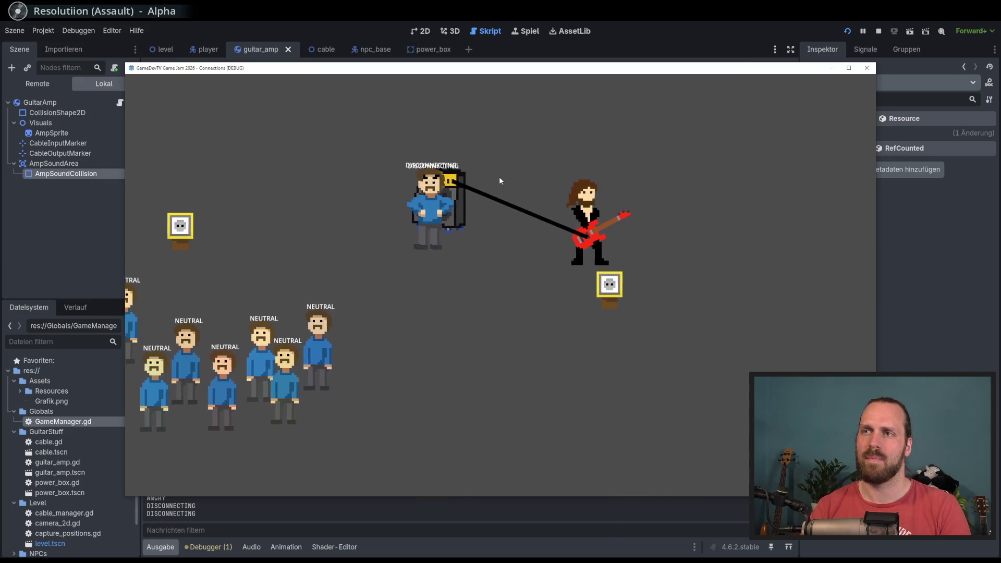
key("a")
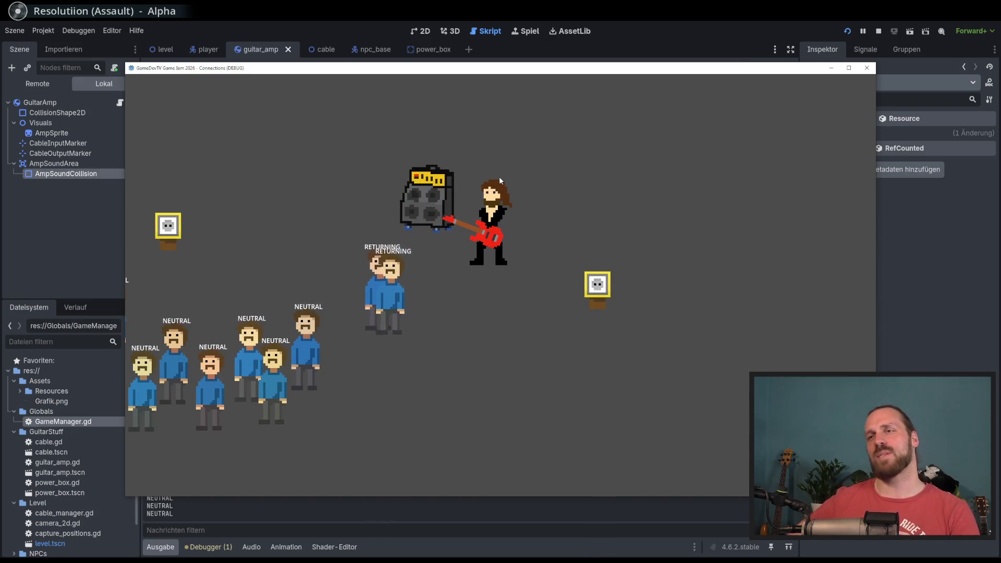
key("a")
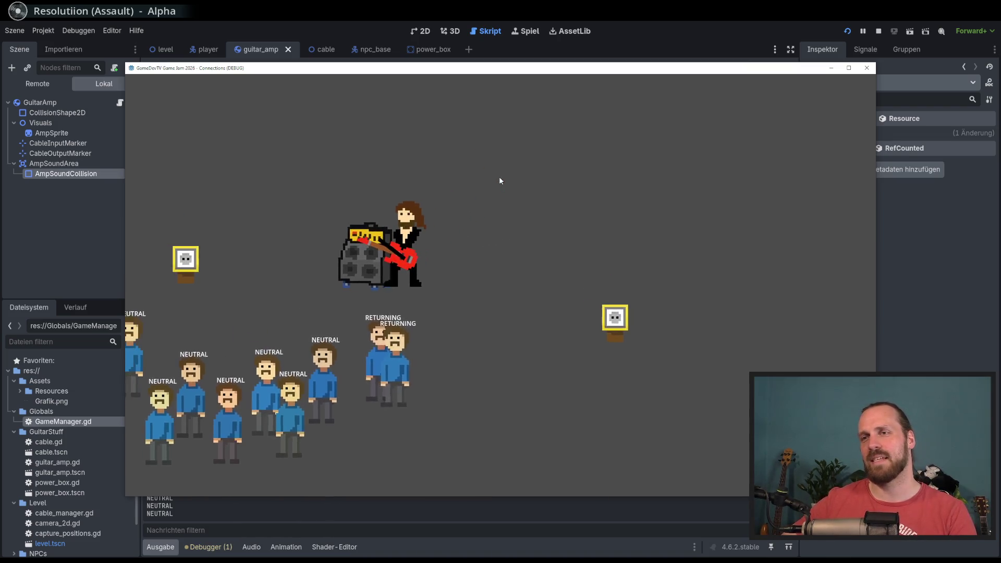
key("a")
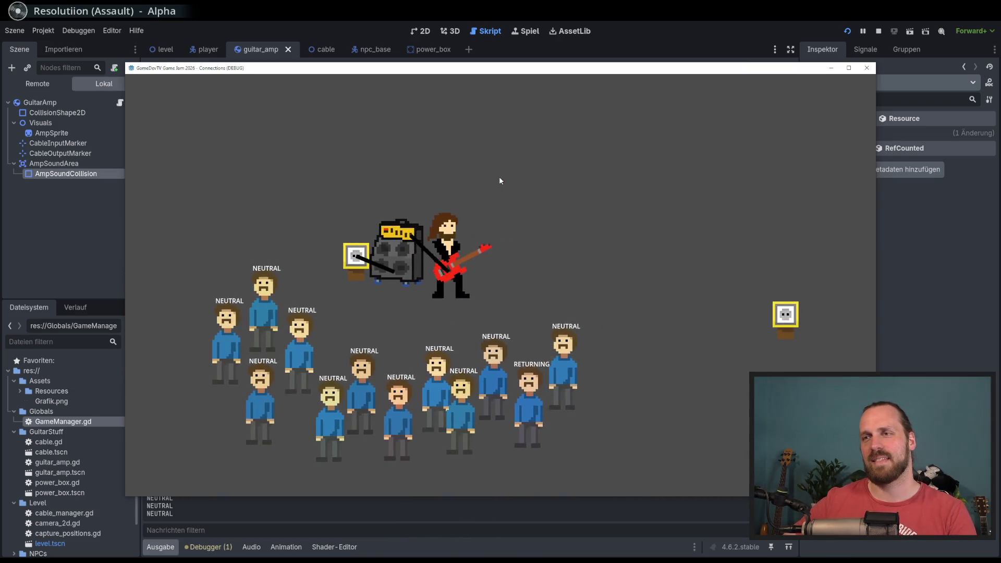
key("a")
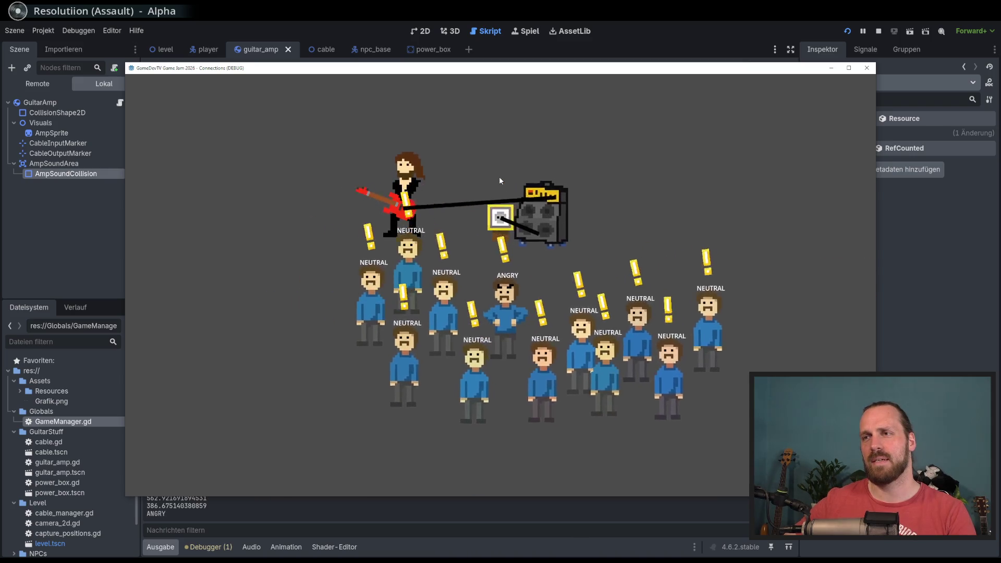
key("a")
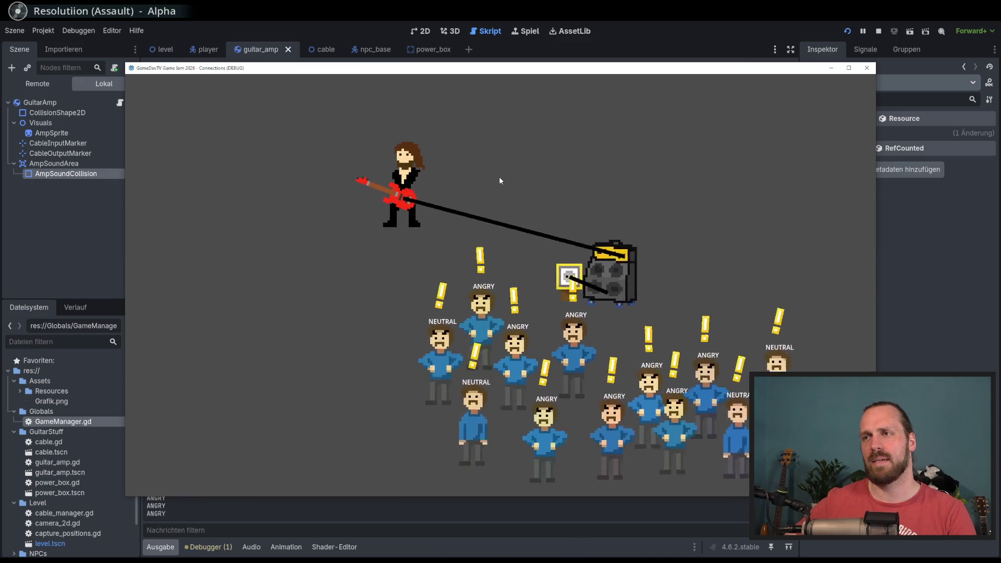
key("d")
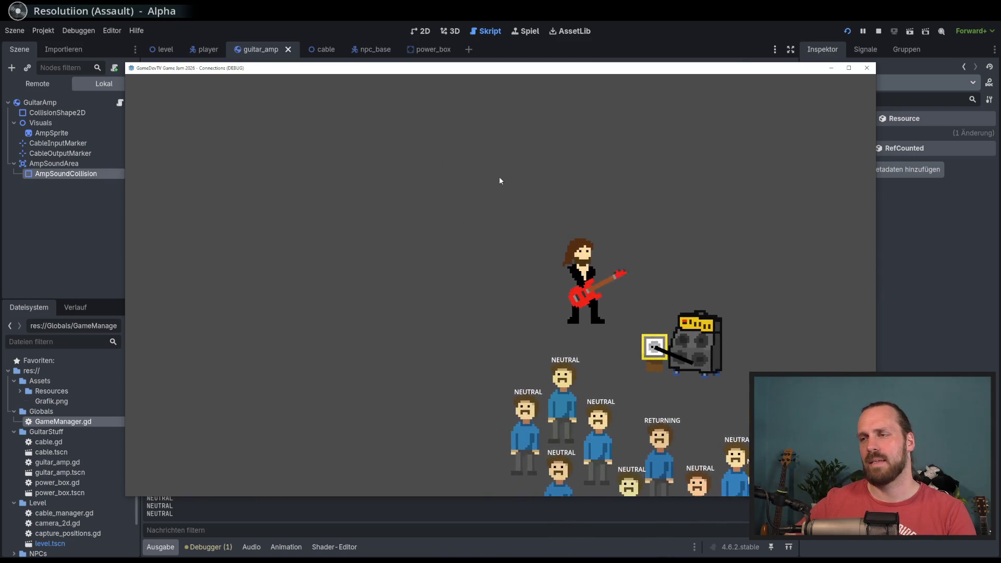
key("d")
key("s")
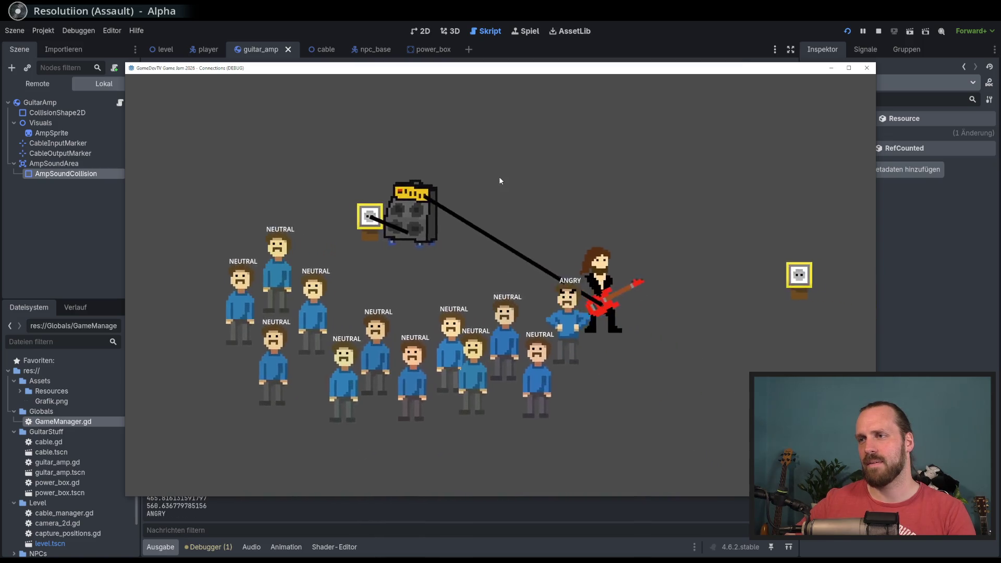
key("w")
key("a")
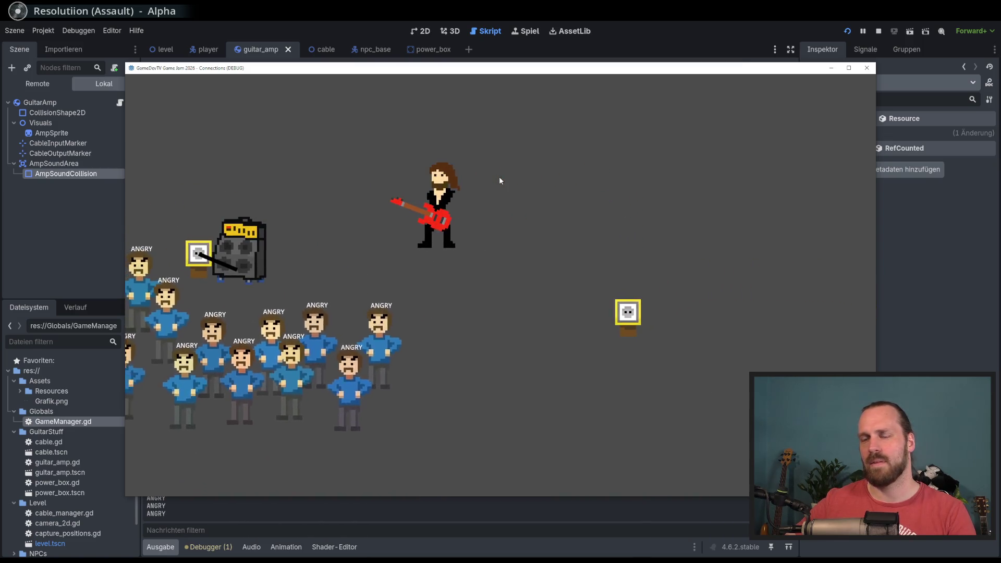
key("s")
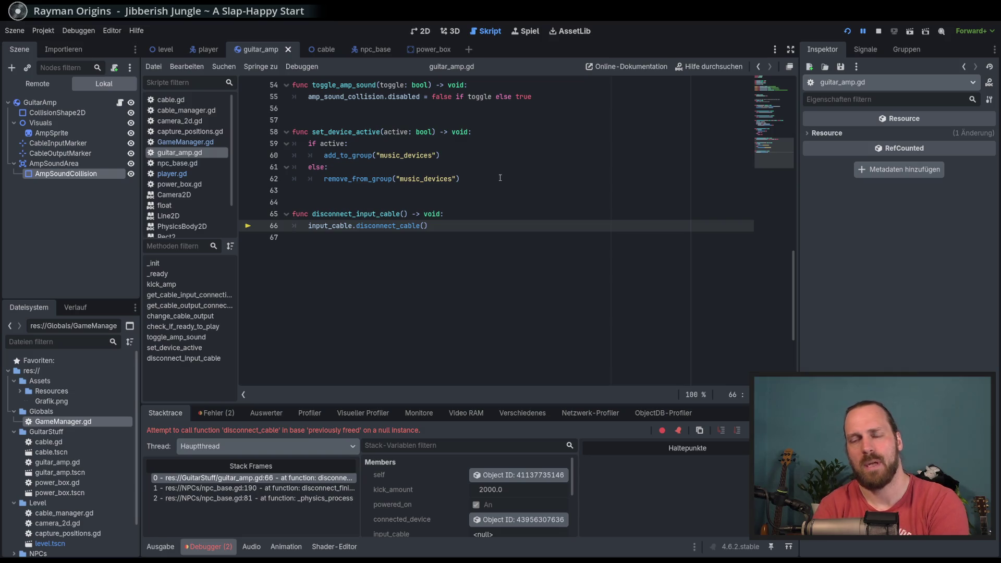
Stop the running game with F8 and reopen player.gd.
left_click(491, 206)
key("F8")
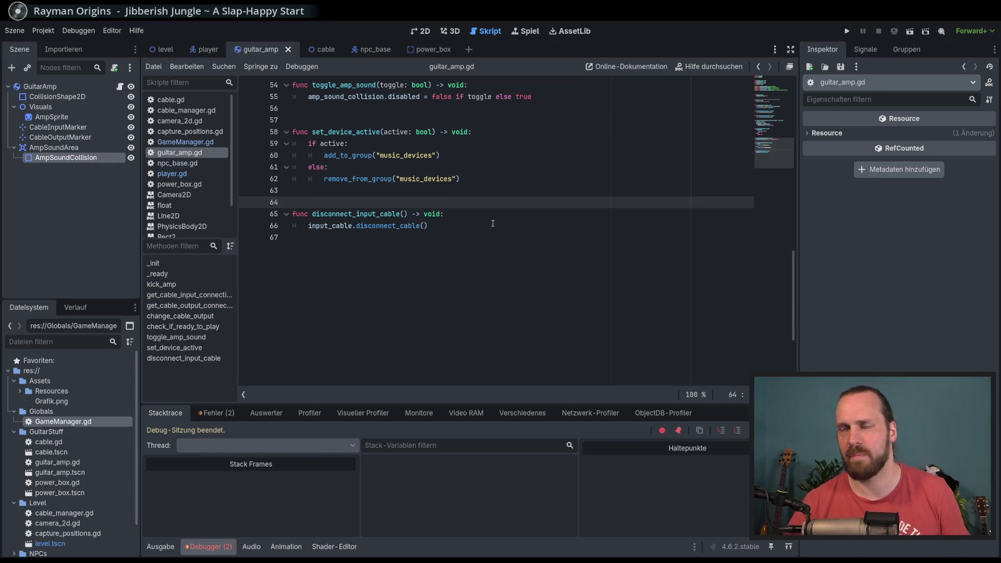
scroll(493, 223, "up", 6)
left_click(174, 174)
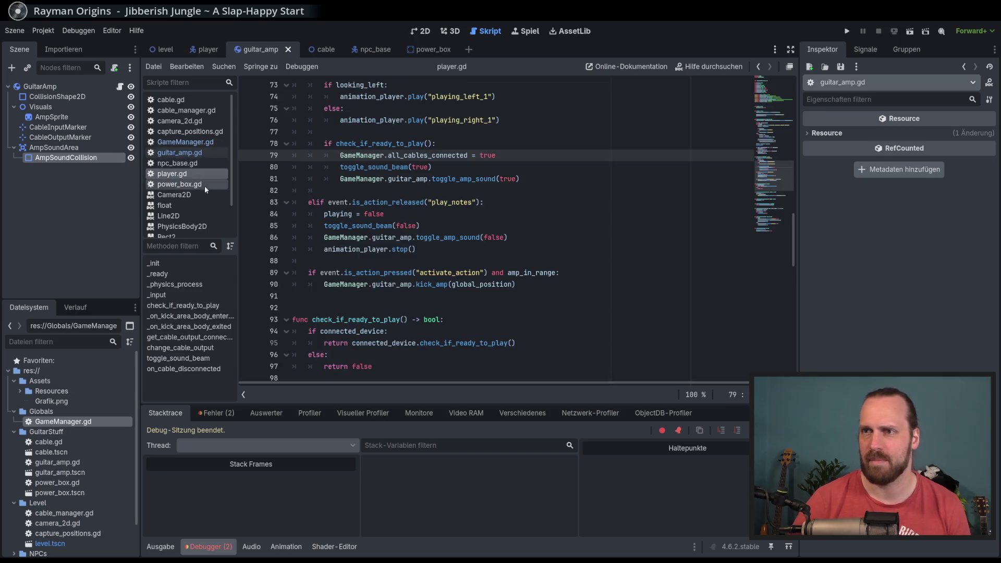
left_click(488, 261)
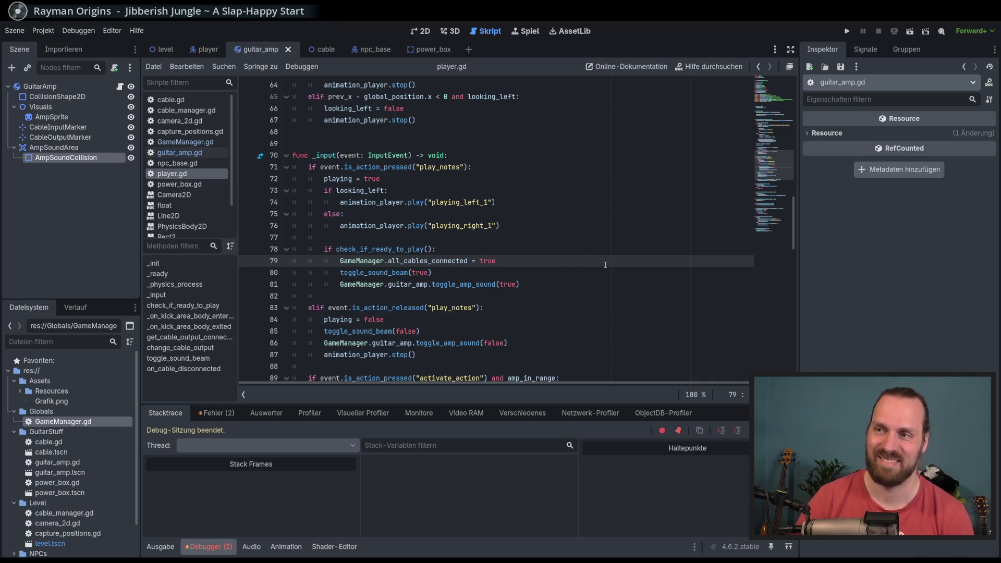
Start a TODO comment below line 79, delete it, and go back to npc_base.gd.
key("Return")
type("# TODO")
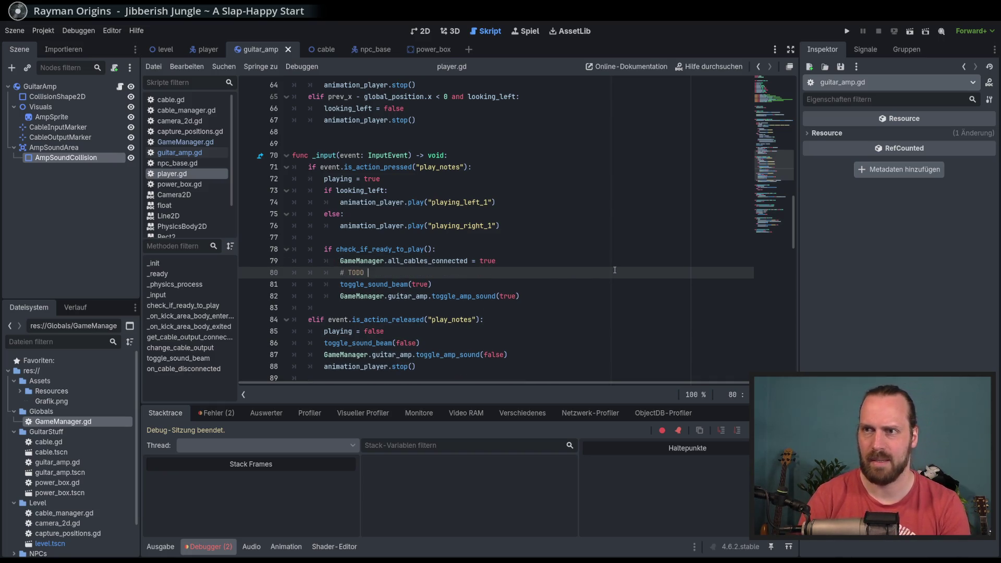
key("shift+Home")
key("BackSpace")
key("BackSpace")
key("BackSpace")
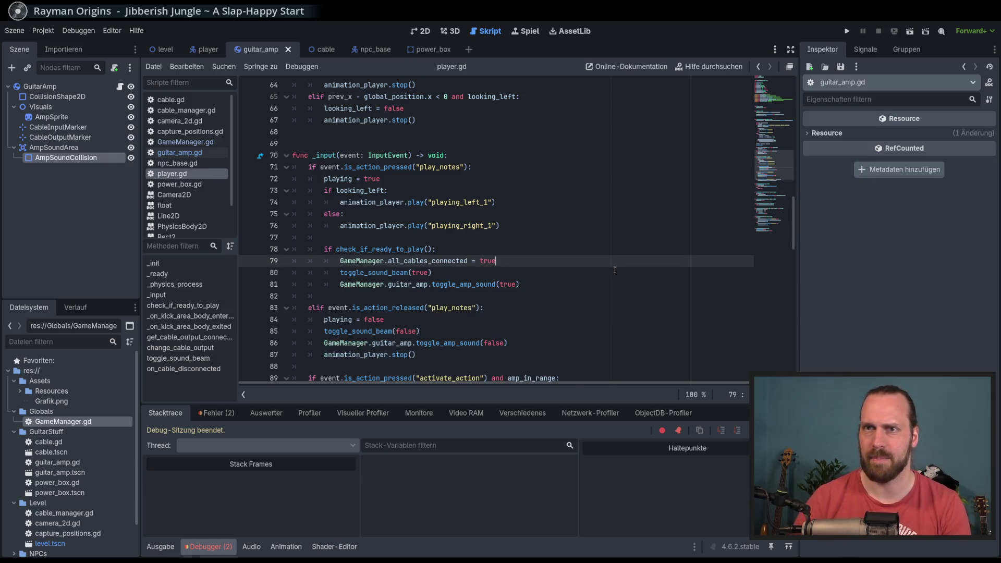
key("alt+Left")
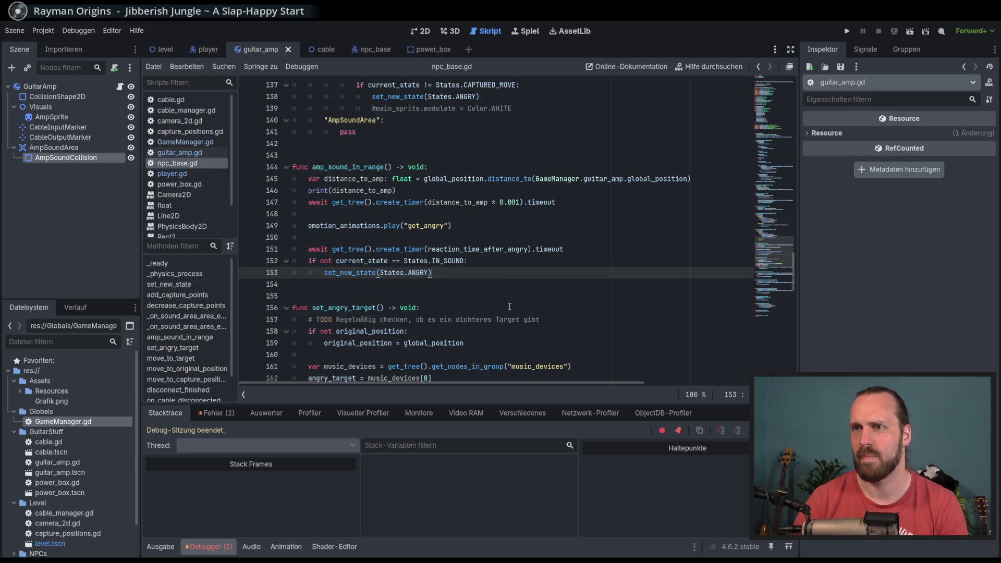
Add a TODO below line 154 of npc_base.gd about NPCs running to disconnected sockets, then save.
left_click(455, 299)
key("Return")
key("Return")
type("# TODO Leute rennen auch noch auf Steckdose zu, wenn")
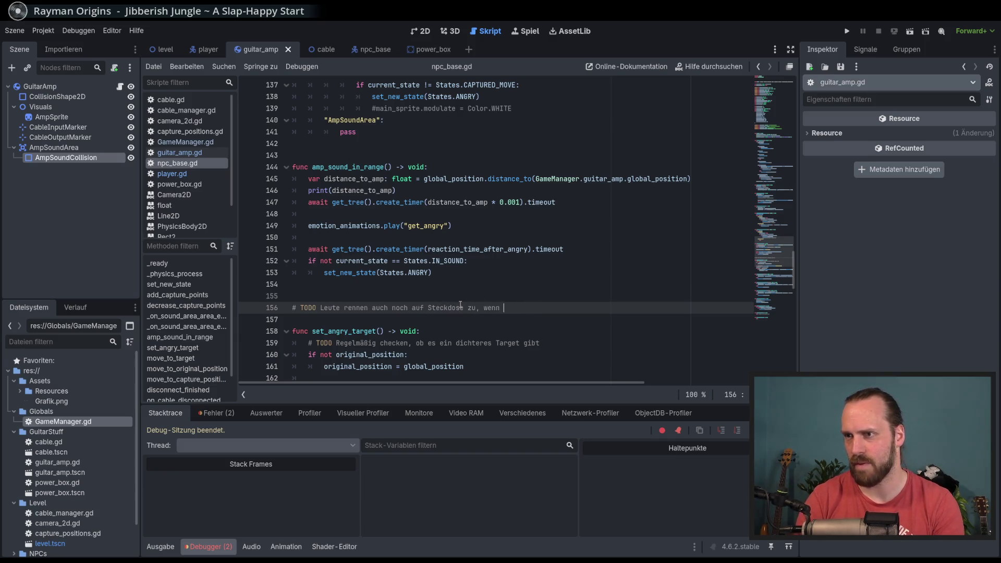
type("diese gar ")
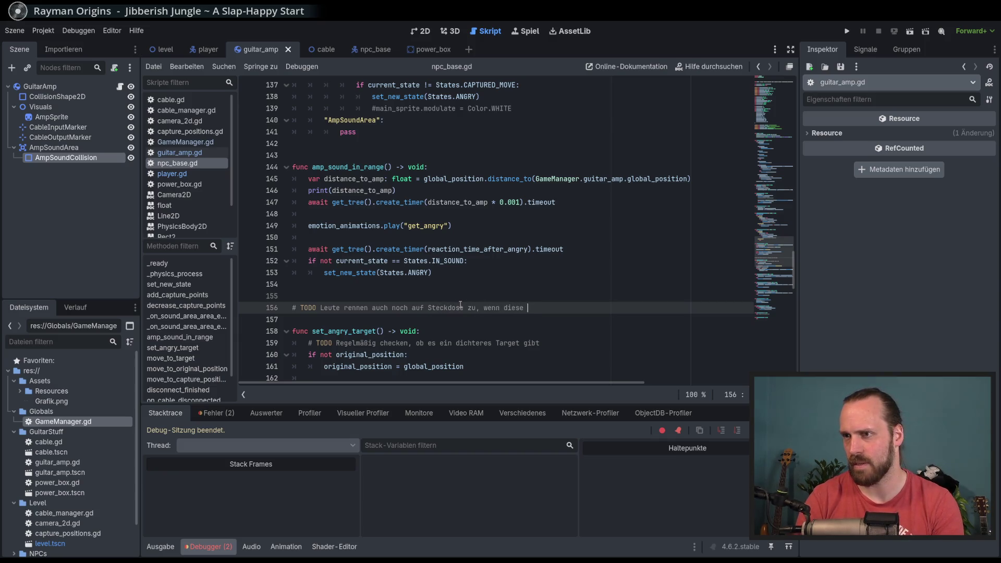
type("nicht mehr verbunden ist")
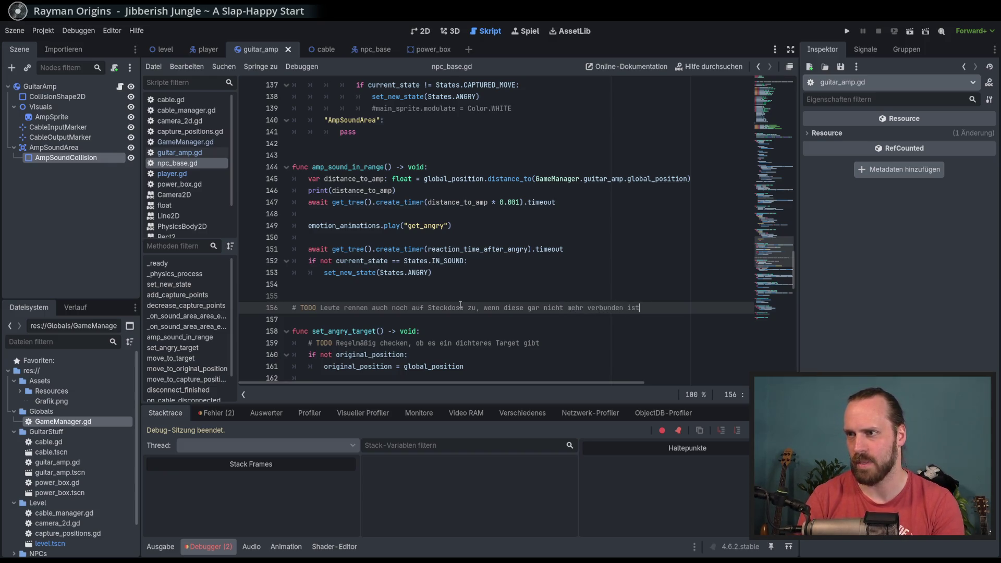
key("ctrl+s")
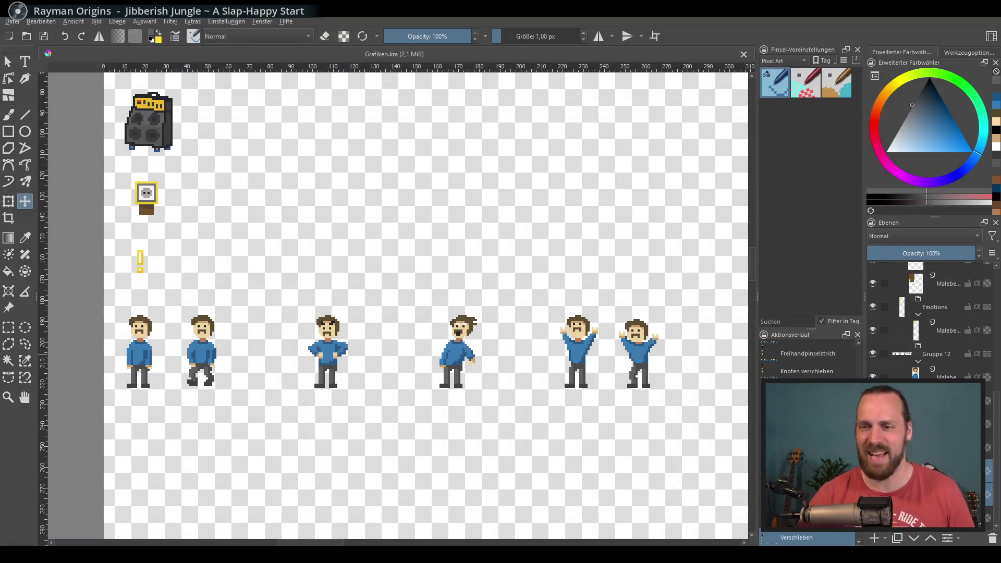
Pan and zoom across Grafiken.kra to inspect the amp, power box and arms-raised character sprites.
mouse_move(432, 361)
left_mouse_down()
mouse_move(454, 350)
mouse_move(440, 351)
left_mouse_up()
scroll(446, 340, "up", 2)
scroll(689, 385, "up", 2)
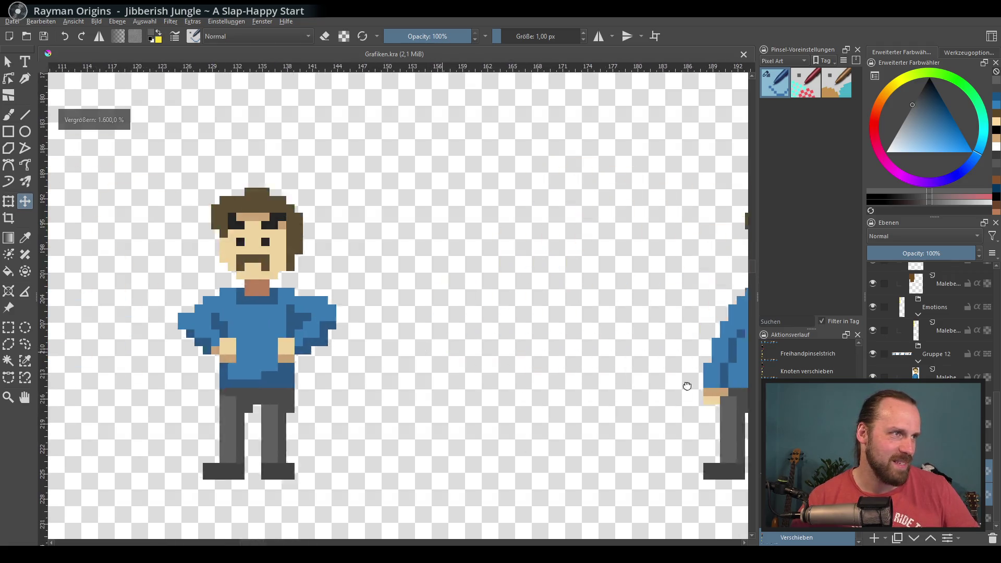
scroll(499, 329, "down", 2)
left_click_drag(499, 329, 732, 309)
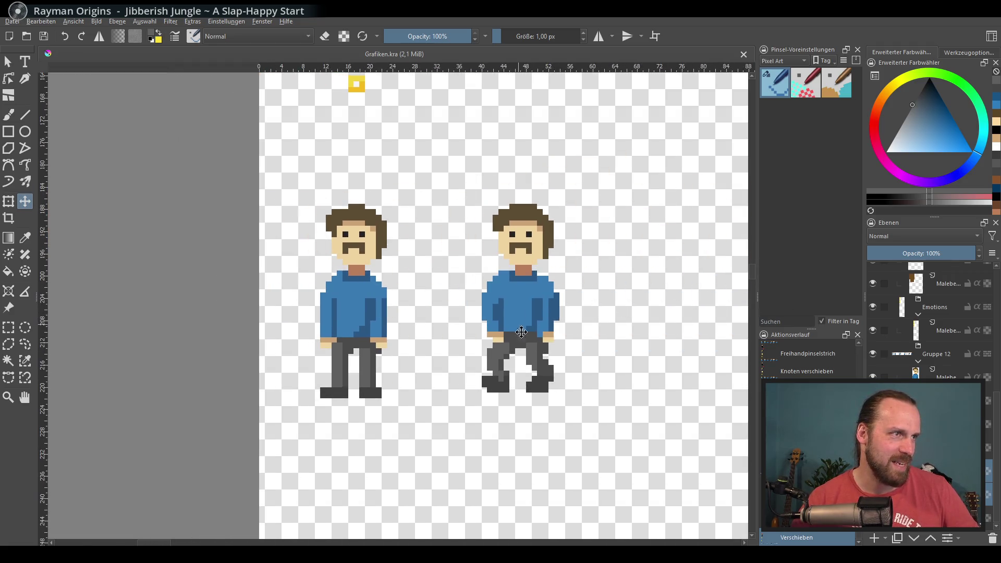
left_click_drag(633, 391, 297, 391)
left_click_drag(733, 386, 268, 384)
mouse_move(507, 402)
left_mouse_down()
mouse_move(431, 405)
mouse_move(441, 402)
left_mouse_up()
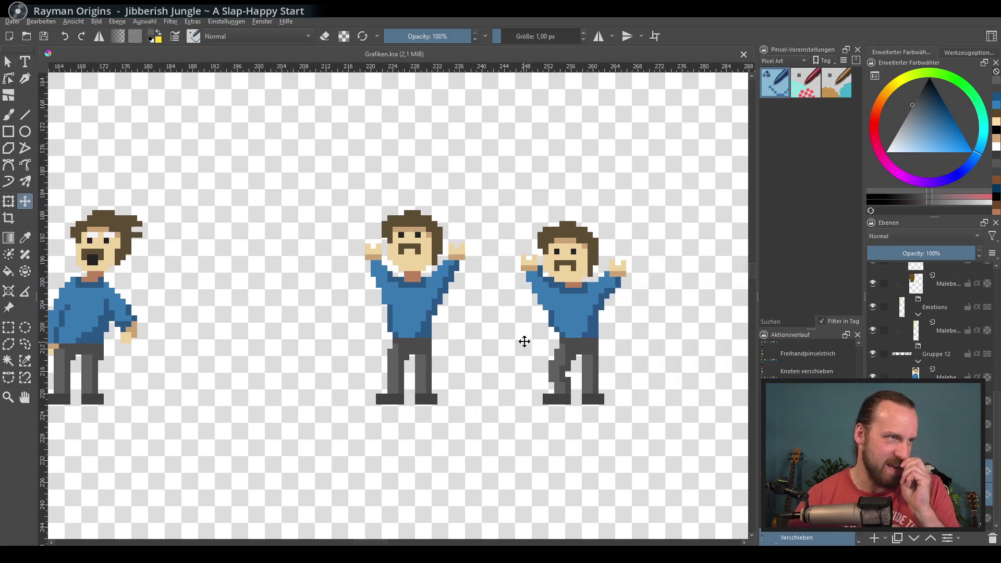
scroll(589, 354, "down", 4)
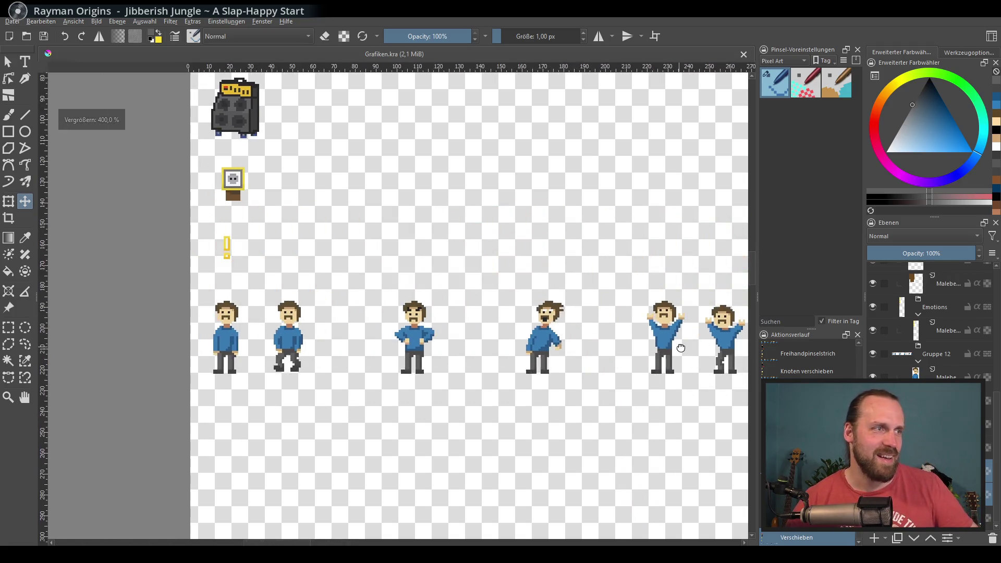
scroll(519, 329, "down", 3)
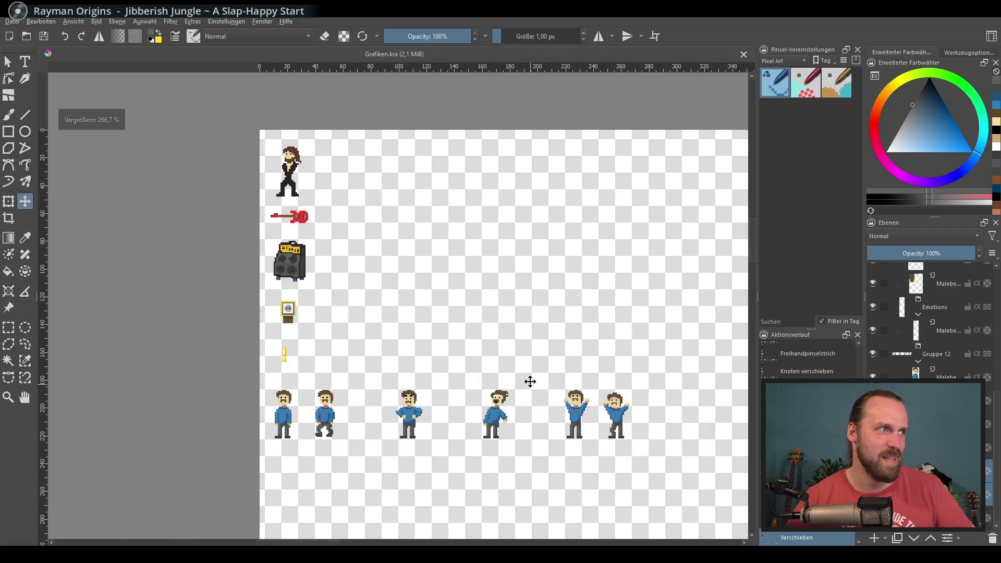
scroll(496, 350, "up", 1)
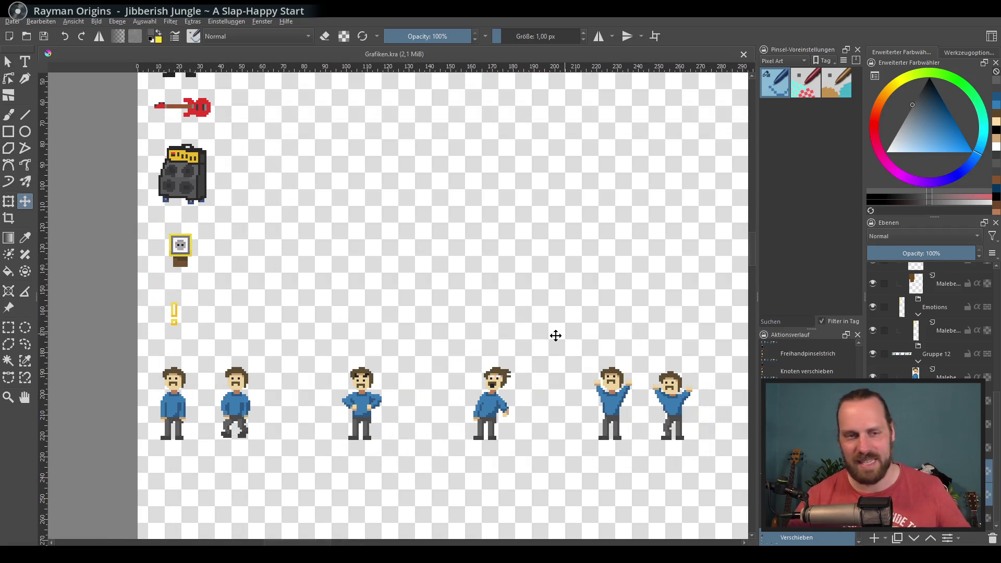